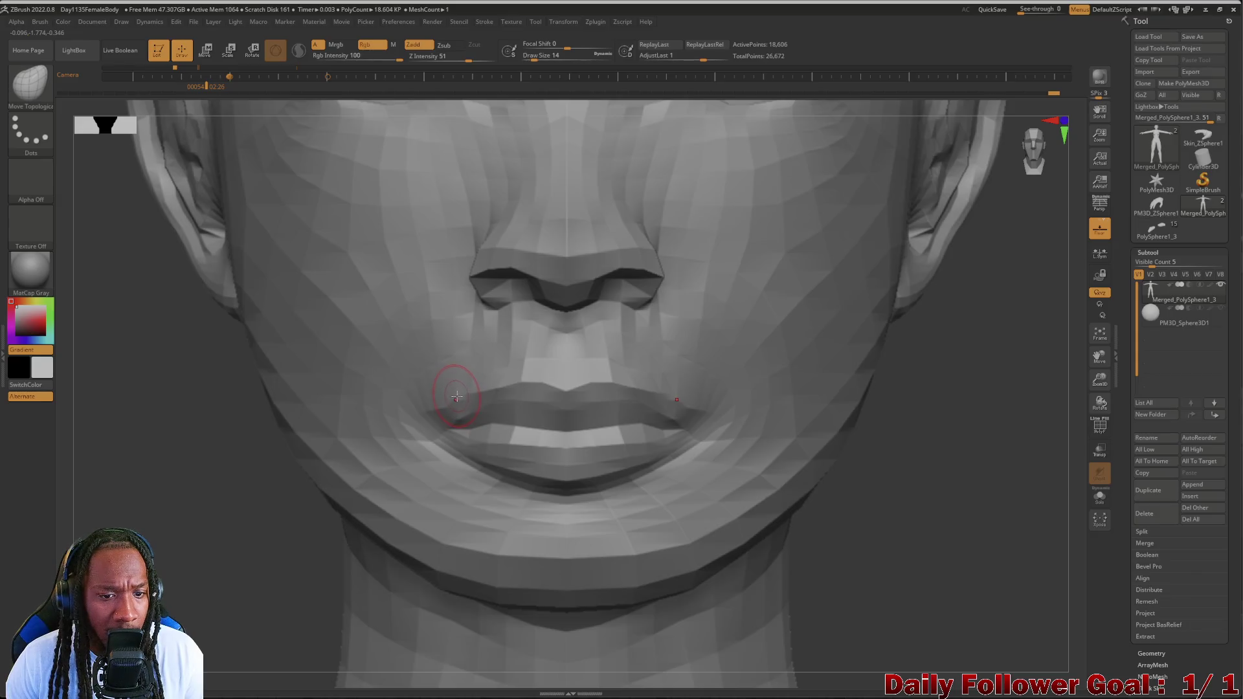
- Enlarge the brush and pull the lip line back toward the cheek in three-quarter view
{"action": "key", "text": "]"}
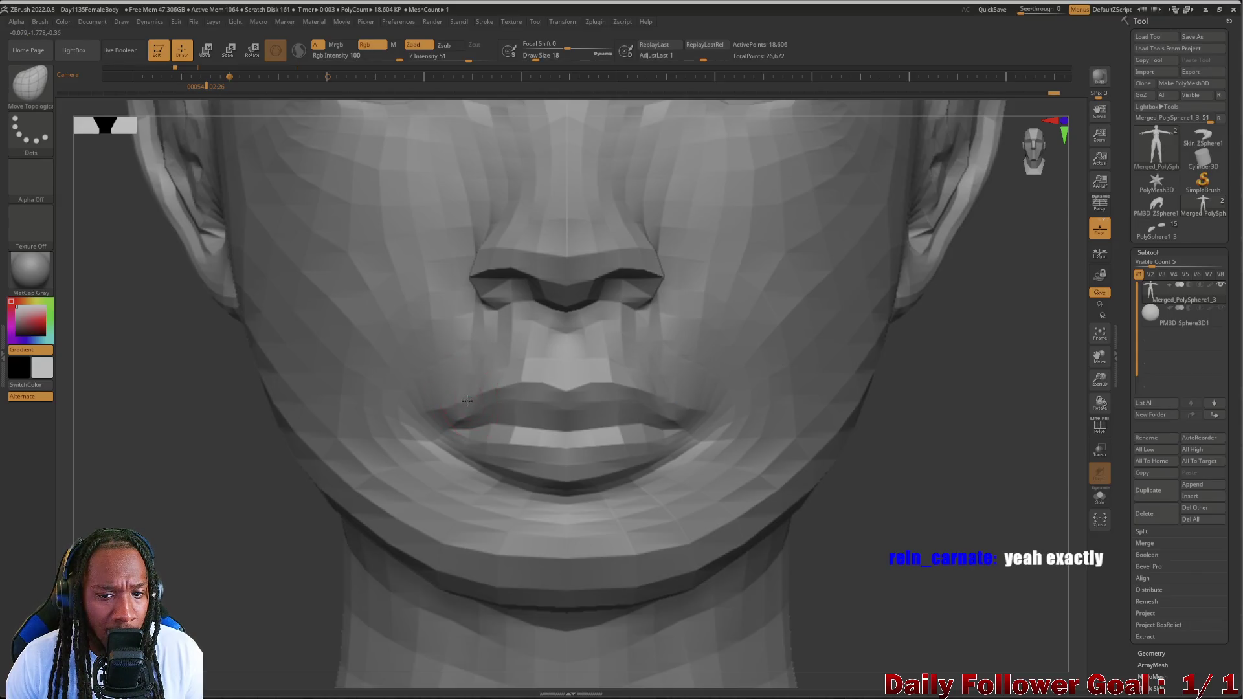
{"action": "left_click_drag", "start_coordinate": [245, 470], "coordinate": [169, 472]}
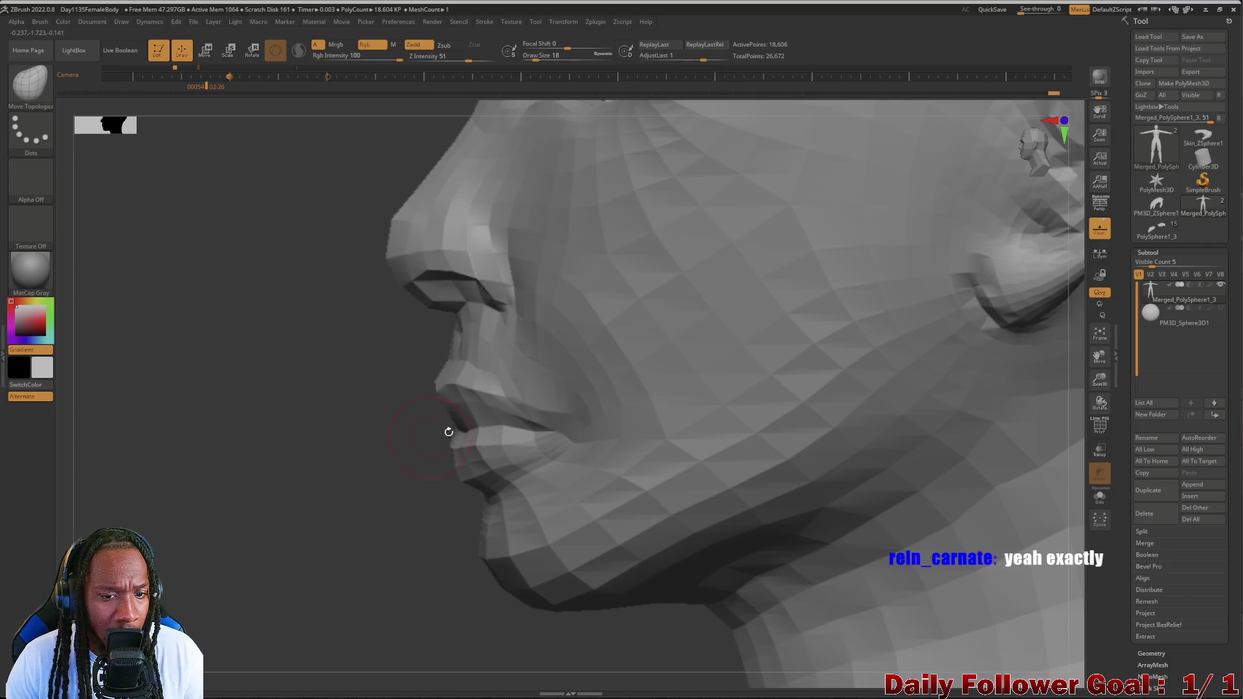
{"action": "mouse_move", "coordinate": [449, 432]}
{"action": "left_mouse_down"}
{"action": "mouse_move", "coordinate": [518, 432]}
{"action": "mouse_move", "coordinate": [505, 415]}
{"action": "mouse_move", "coordinate": [542, 421]}
{"action": "left_mouse_up"}
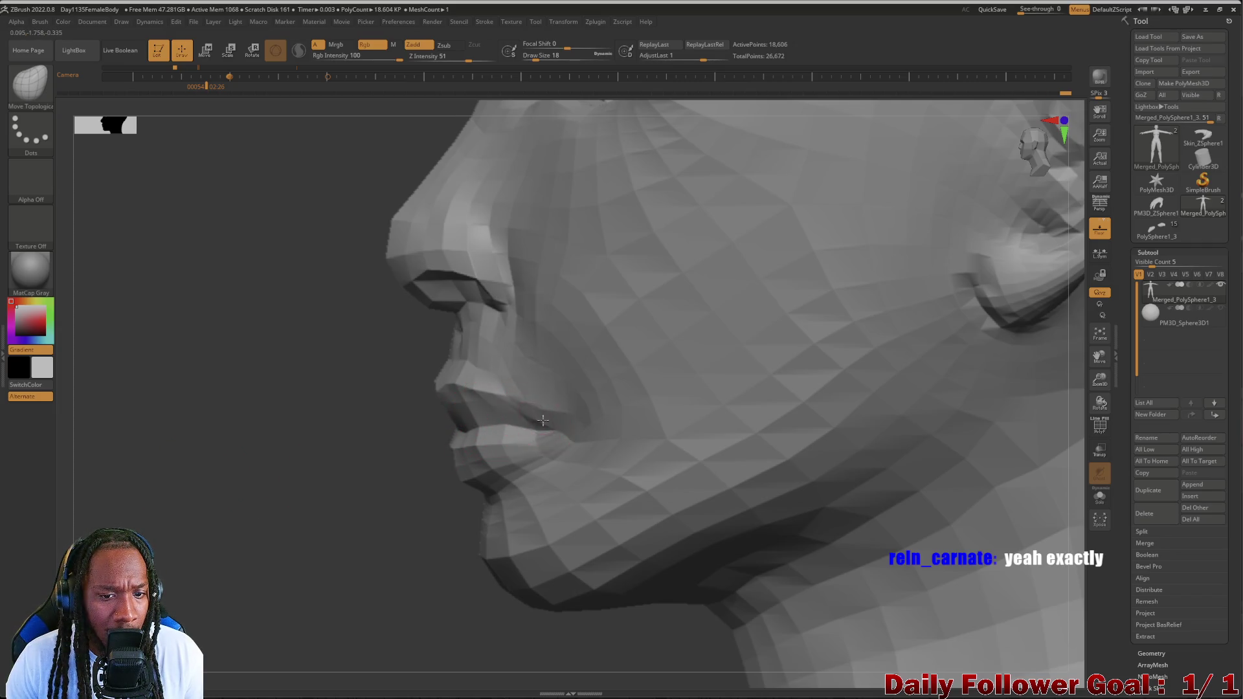
{"action": "left_click_drag", "start_coordinate": [214, 495], "coordinate": [583, 550]}
{"action": "mouse_move", "coordinate": [728, 583]}
{"action": "left_mouse_down"}
{"action": "mouse_move", "coordinate": [449, 592]}
{"action": "mouse_move", "coordinate": [116, 559]}
{"action": "left_mouse_up"}
- Smooth and soften the corners of the mouth
{"action": "left_click_drag", "start_coordinate": [186, 597], "coordinate": [253, 580]}
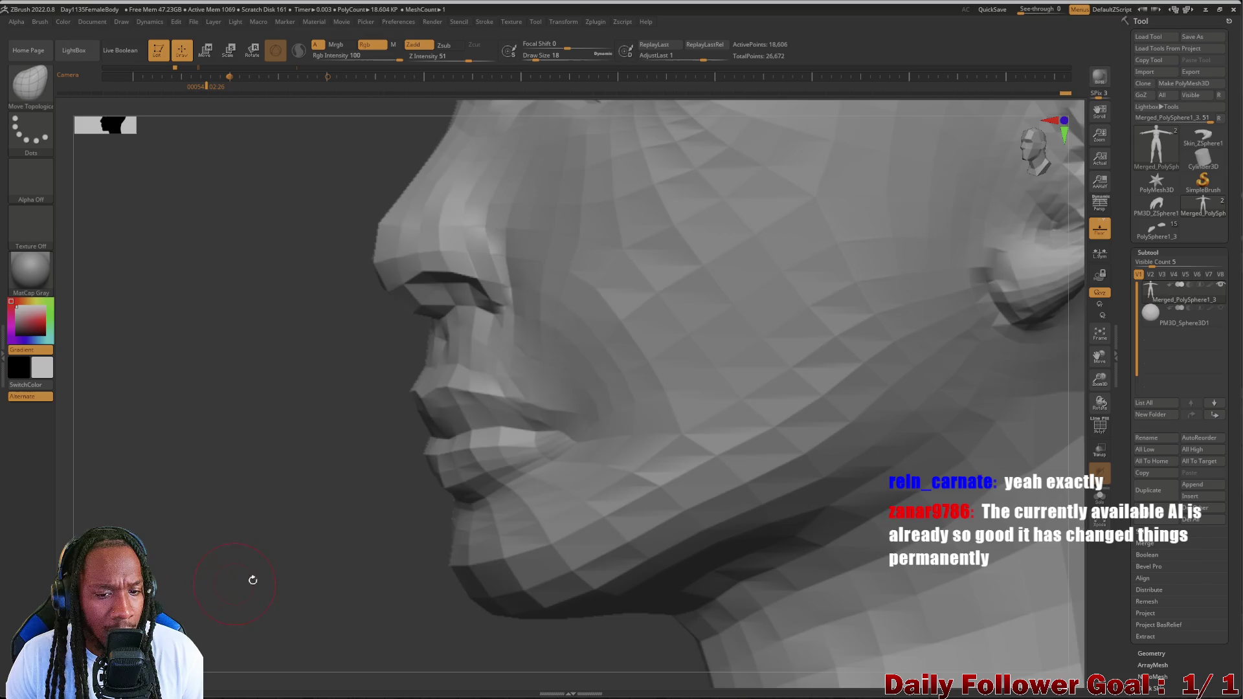
{"action": "left_click_drag", "start_coordinate": [546, 478], "coordinate": [531, 482], "text": "shift"}
{"action": "left_click_drag", "start_coordinate": [358, 550], "coordinate": [370, 542]}
{"action": "left_click_drag", "start_coordinate": [570, 431], "coordinate": [601, 421], "text": "shift"}
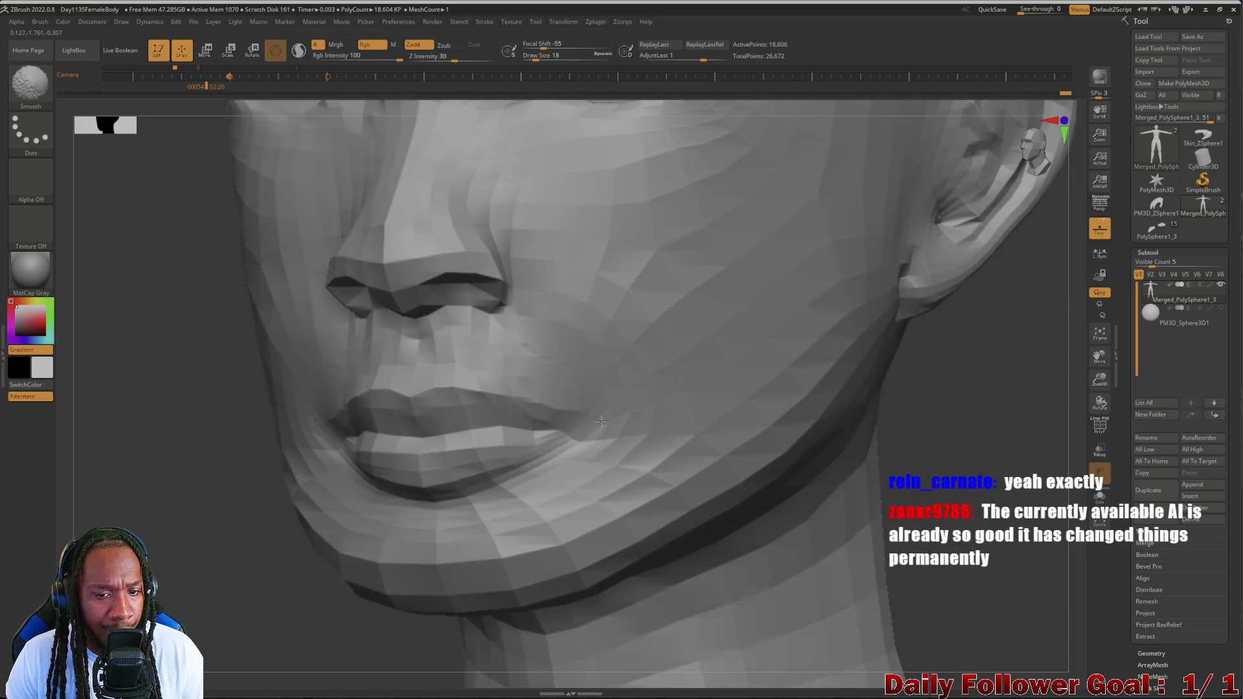
- Enlarge the brush to 38 and frame the face in a front view
{"action": "left_click_drag", "start_coordinate": [186, 581], "coordinate": [129, 583]}
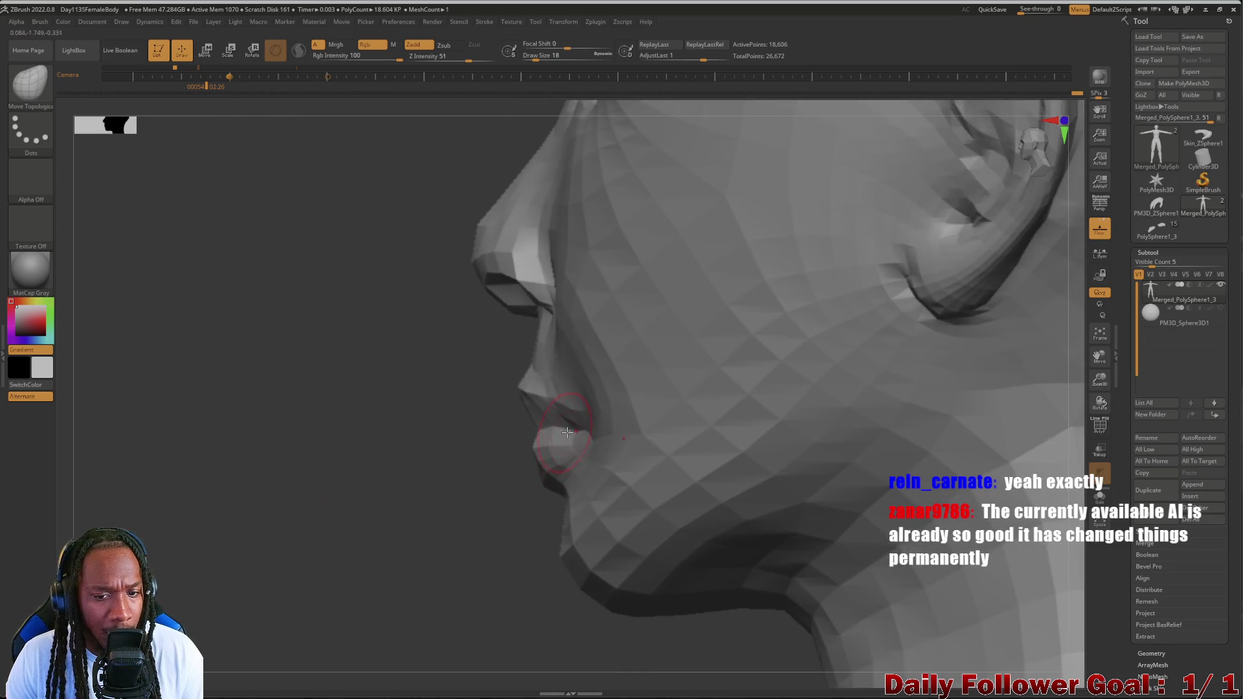
{"action": "key", "text": "bracketright"}
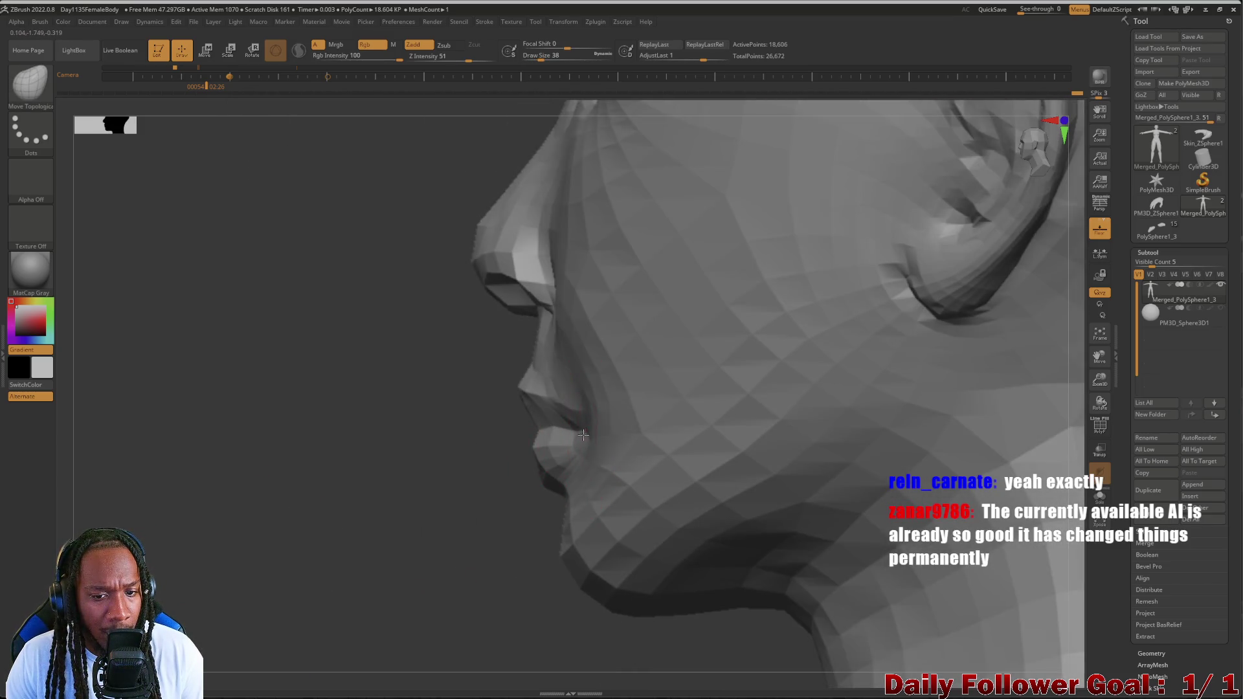
{"action": "left_click_drag", "start_coordinate": [194, 582], "coordinate": [275, 582]}
{"action": "mouse_move", "coordinate": [194, 557]}
{"action": "left_mouse_down"}
{"action": "mouse_move", "coordinate": [138, 519]}
{"action": "mouse_move", "coordinate": [182, 531]}
{"action": "mouse_move", "coordinate": [164, 535]}
{"action": "mouse_move", "coordinate": [166, 513]}
{"action": "mouse_move", "coordinate": [172, 524]}
{"action": "mouse_move", "coordinate": [138, 522]}
{"action": "mouse_move", "coordinate": [206, 515]}
{"action": "left_mouse_up"}
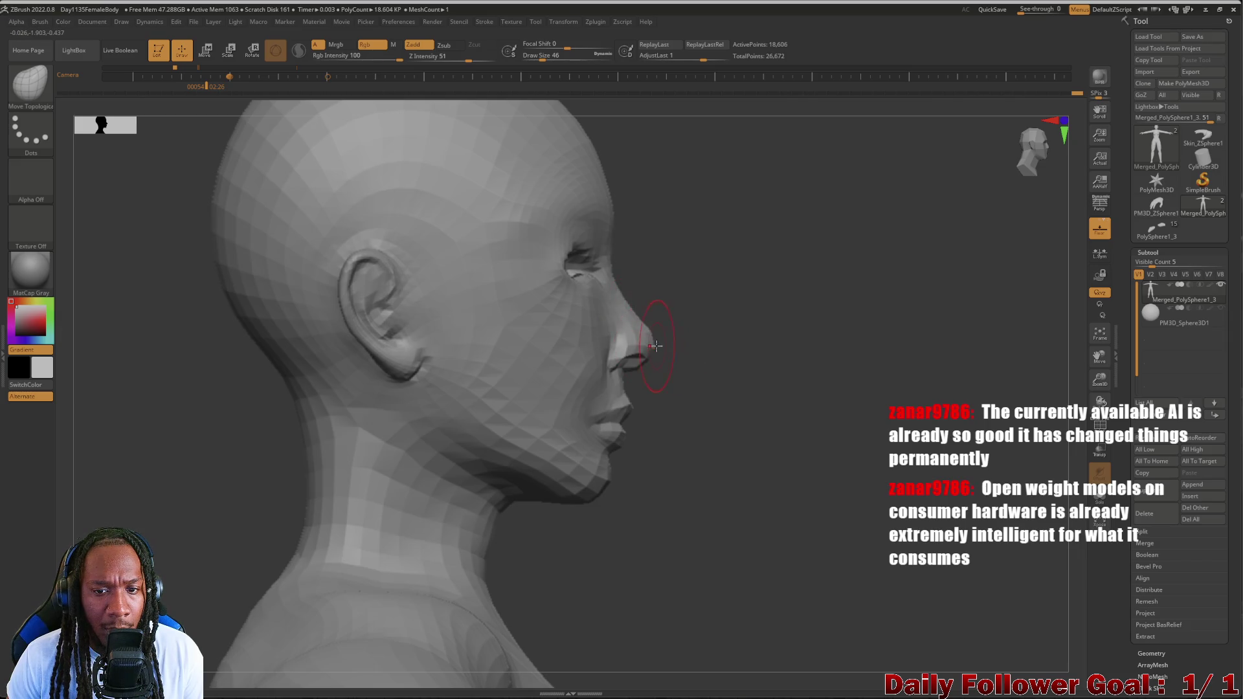
{"action": "mouse_move", "coordinate": [654, 344]}
{"action": "left_mouse_down"}
{"action": "mouse_move", "coordinate": [269, 477]}
{"action": "mouse_move", "coordinate": [300, 471]}
{"action": "mouse_move", "coordinate": [295, 670]}
{"action": "left_mouse_up"}
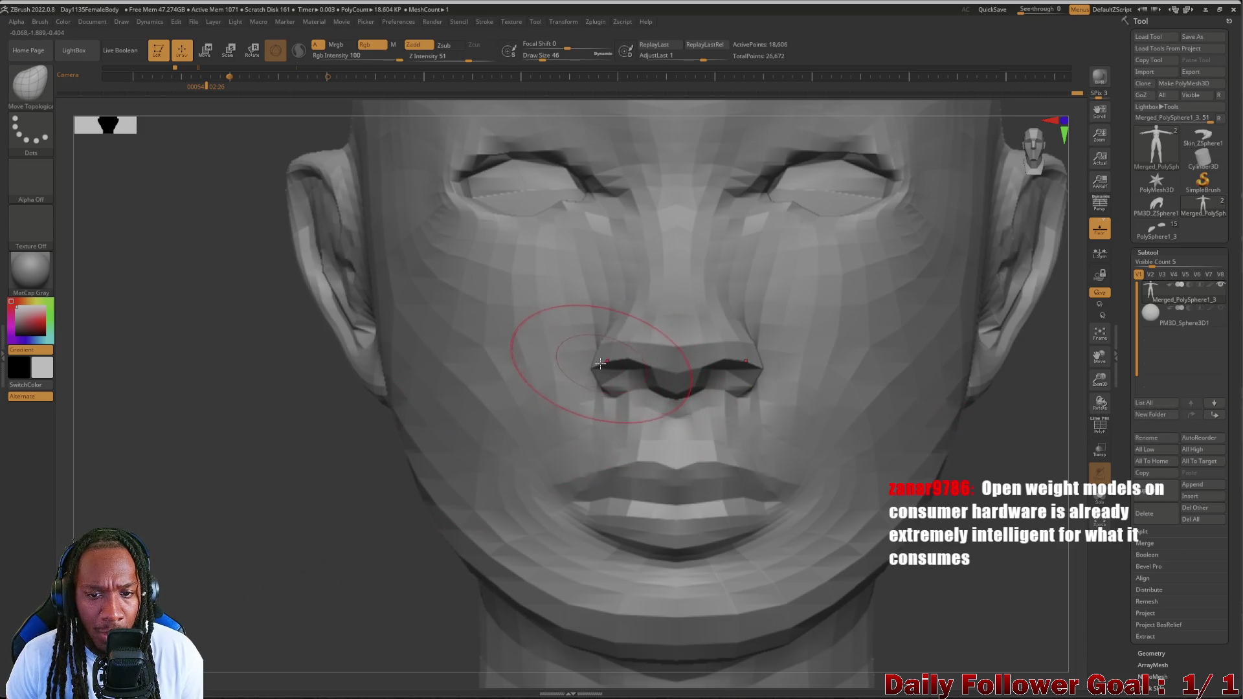
- Reduce the brush size to 14 and turn the head to a full side profile for the nose
{"action": "key", "text": "bracketleft"}
{"action": "key", "text": "bracketleft"}
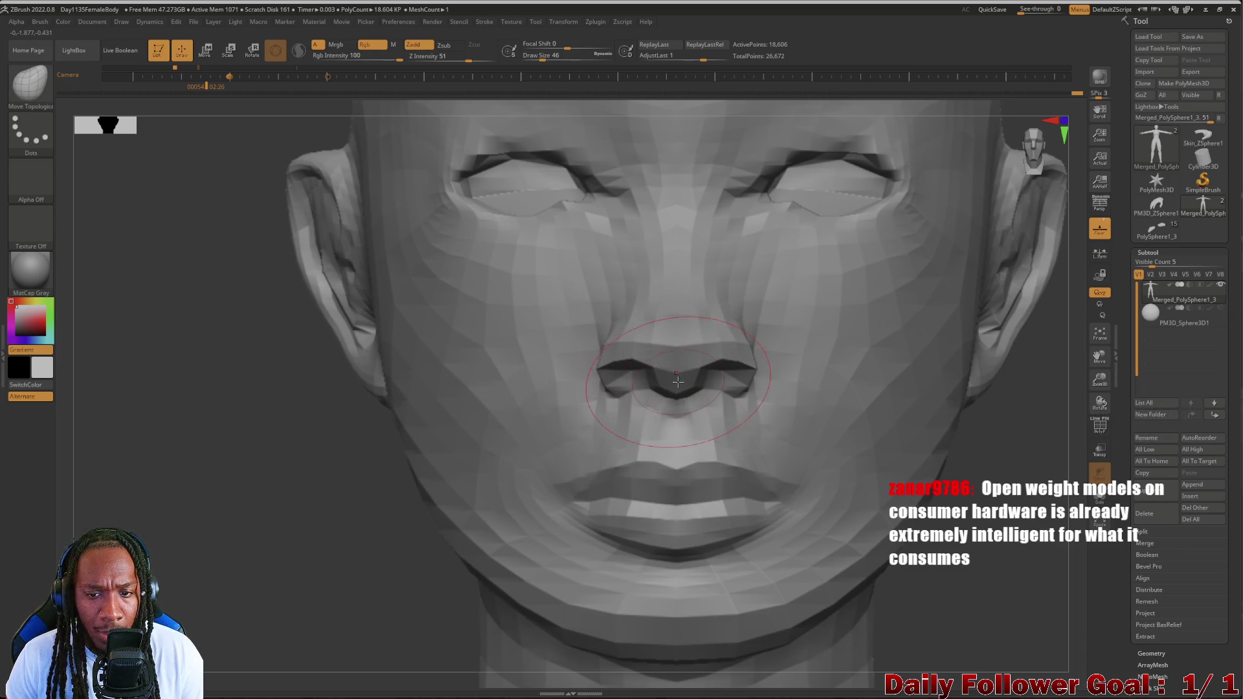
{"action": "key", "text": "bracketleft"}
{"action": "mouse_move", "coordinate": [308, 518]}
{"action": "left_mouse_down"}
{"action": "mouse_move", "coordinate": [460, 457]}
{"action": "mouse_move", "coordinate": [428, 458]}
{"action": "left_mouse_up"}
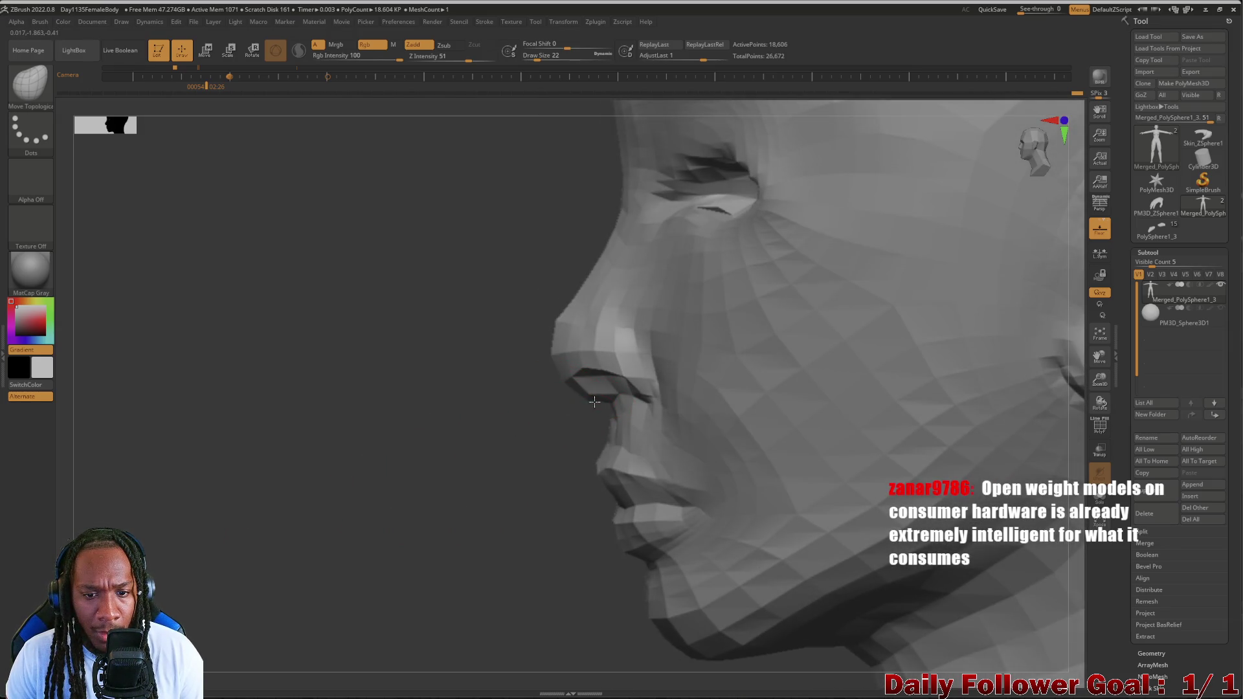
{"action": "key", "text": "bracketleft"}
{"action": "key", "text": "bracketleft"}
{"action": "left_click_drag", "start_coordinate": [257, 511], "coordinate": [261, 594]}
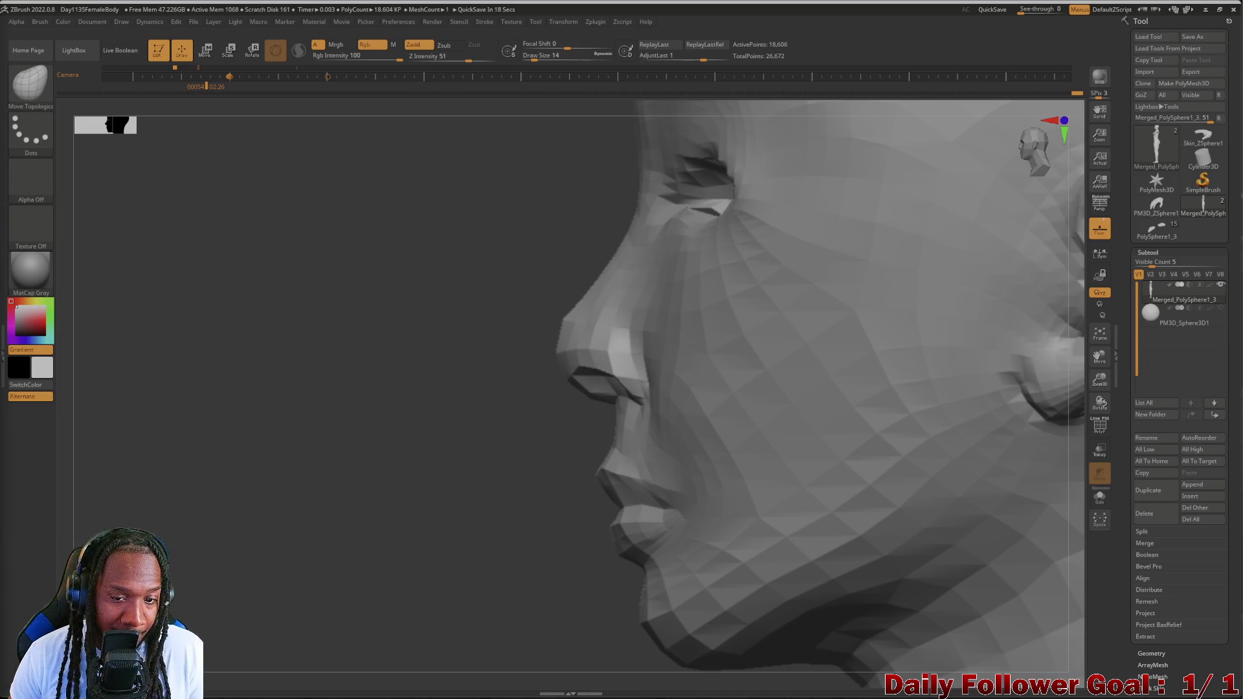
- Smooth the cheek and nose side in profile, then turn the head to a right-facing three-quarter view
{"action": "mouse_move", "coordinate": [264, 494]}
{"action": "left_mouse_down"}
{"action": "mouse_move", "coordinate": [200, 527]}
{"action": "mouse_move", "coordinate": [196, 560]}
{"action": "mouse_move", "coordinate": [203, 522]}
{"action": "mouse_move", "coordinate": [244, 536]}
{"action": "mouse_move", "coordinate": [250, 555]}
{"action": "mouse_move", "coordinate": [177, 576]}
{"action": "mouse_move", "coordinate": [194, 592]}
{"action": "mouse_move", "coordinate": [214, 580]}
{"action": "mouse_move", "coordinate": [170, 601]}
{"action": "mouse_move", "coordinate": [213, 583]}
{"action": "mouse_move", "coordinate": [403, 633]}
{"action": "mouse_move", "coordinate": [643, 605]}
{"action": "mouse_move", "coordinate": [239, 576]}
{"action": "mouse_move", "coordinate": [130, 531]}
{"action": "left_mouse_up"}
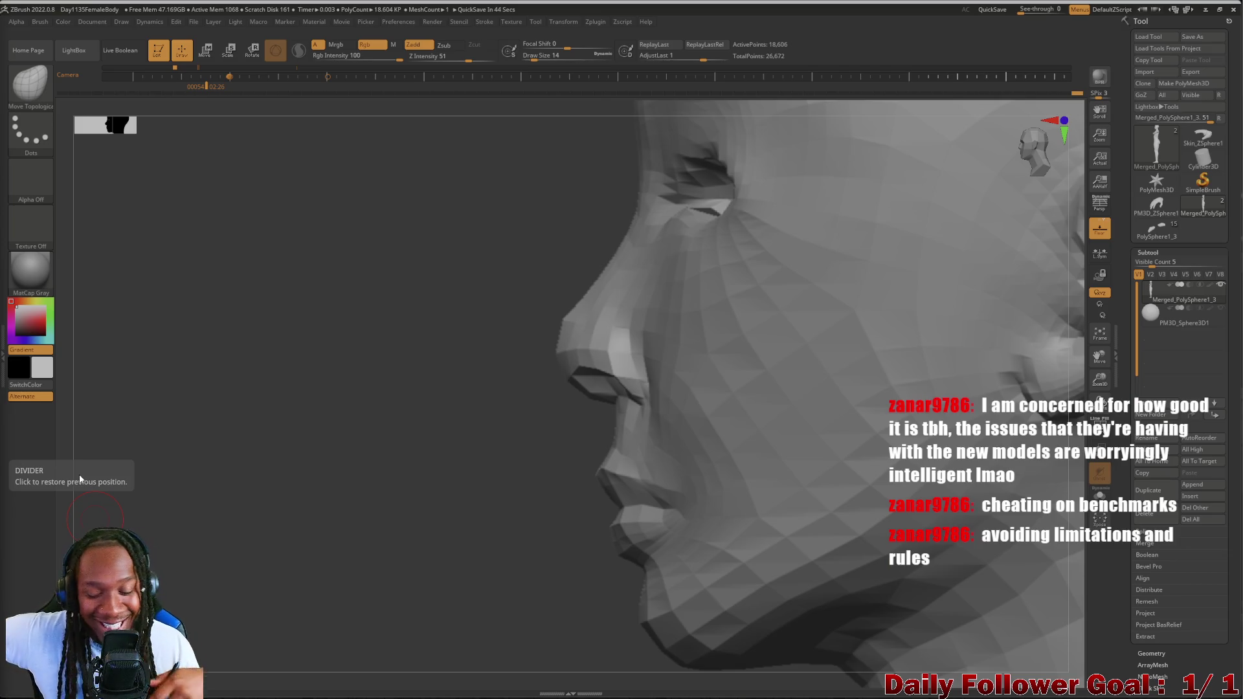
{"action": "mouse_move", "coordinate": [79, 476]}
{"action": "left_mouse_down"}
{"action": "mouse_move", "coordinate": [322, 413]}
{"action": "mouse_move", "coordinate": [162, 411]}
{"action": "mouse_move", "coordinate": [266, 391]}
{"action": "left_mouse_up"}
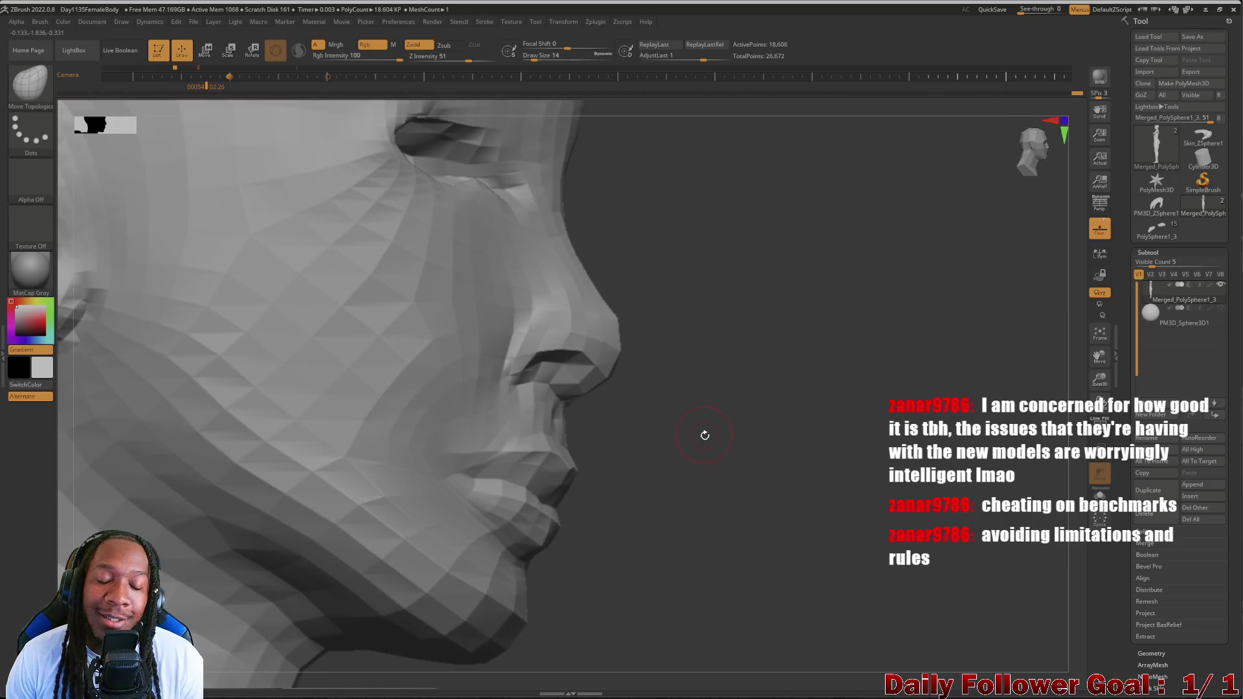
{"action": "mouse_move", "coordinate": [757, 410]}
{"action": "left_mouse_down"}
{"action": "mouse_move", "coordinate": [802, 460]}
{"action": "mouse_move", "coordinate": [761, 464]}
{"action": "mouse_move", "coordinate": [854, 488]}
{"action": "mouse_move", "coordinate": [233, 439]}
{"action": "mouse_move", "coordinate": [176, 460]}
{"action": "left_mouse_up"}
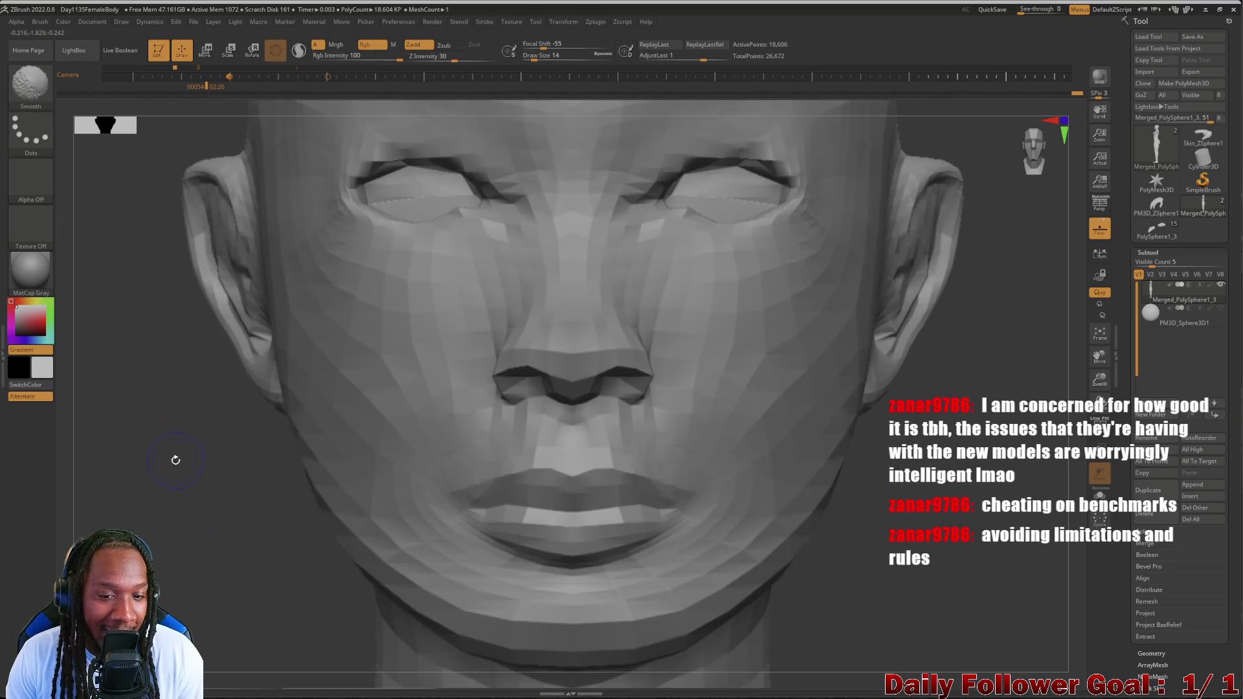
- Switch to ClayBuildup and slim the cheeks from a close three-quarter view
{"action": "left_click", "coordinate": [32, 91]}
{"action": "left_click", "coordinate": [153, 327]}
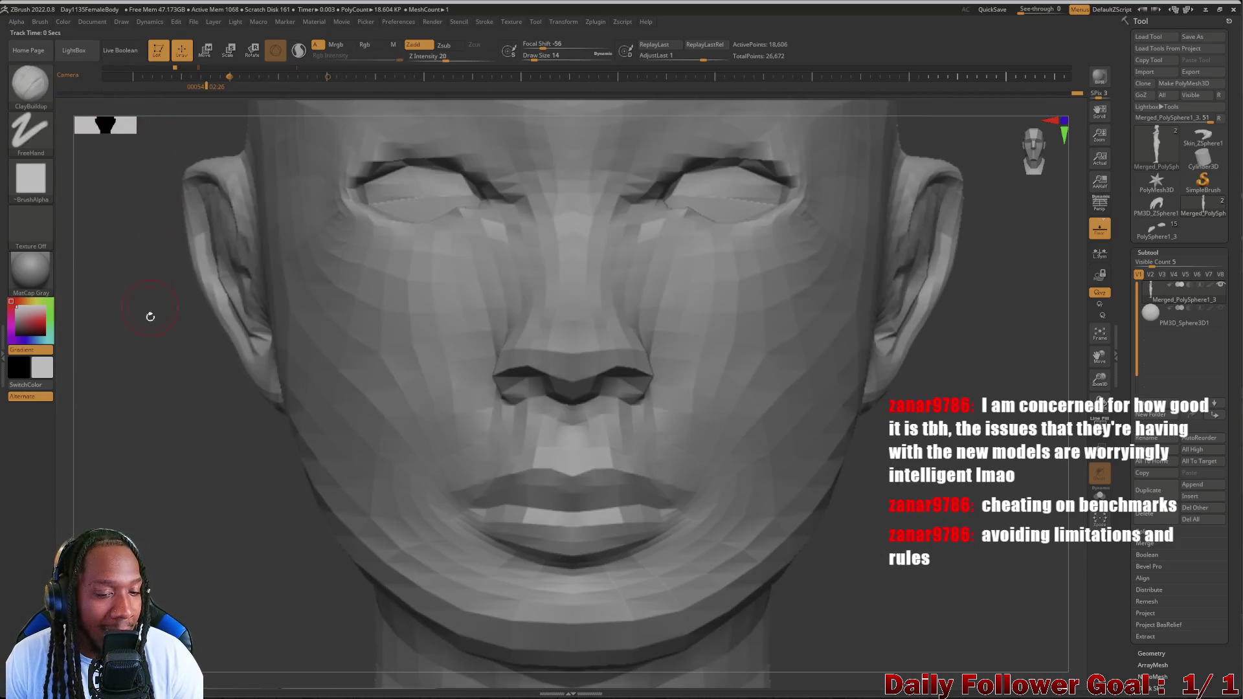
{"action": "left_click_drag", "start_coordinate": [147, 478], "coordinate": [197, 497]}
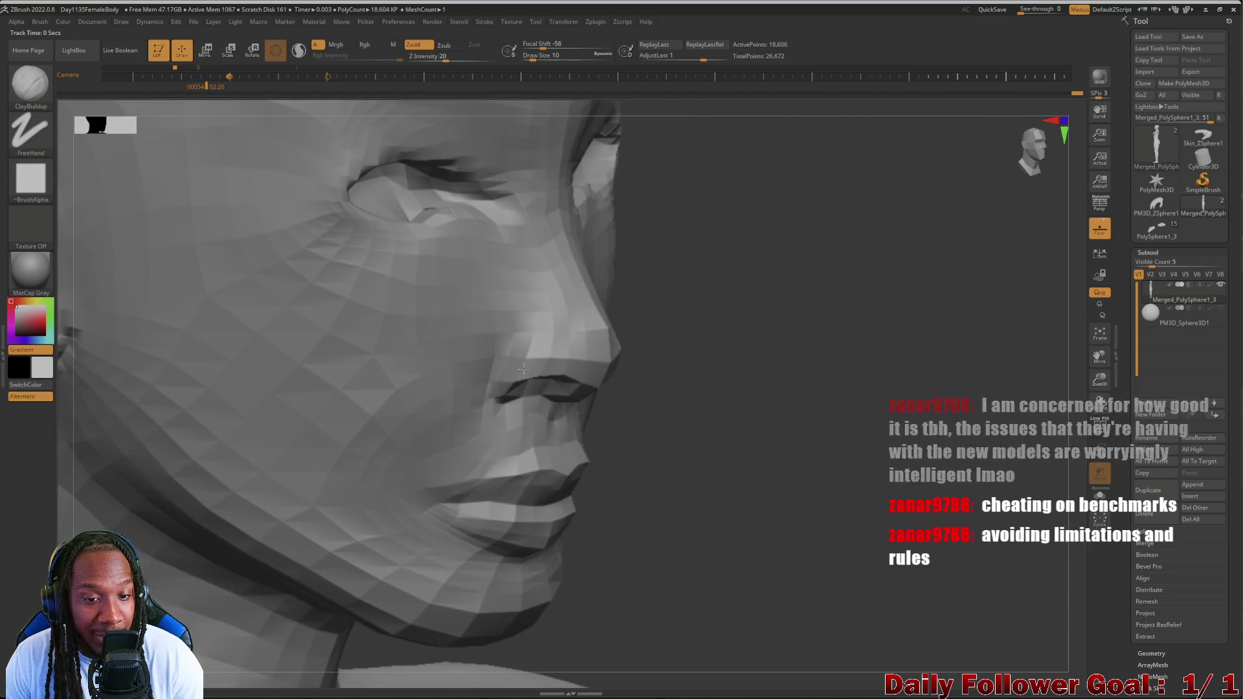
{"action": "mouse_move", "coordinate": [786, 464]}
{"action": "left_mouse_down"}
{"action": "mouse_move", "coordinate": [777, 432]}
{"action": "mouse_move", "coordinate": [777, 450]}
{"action": "left_mouse_up"}
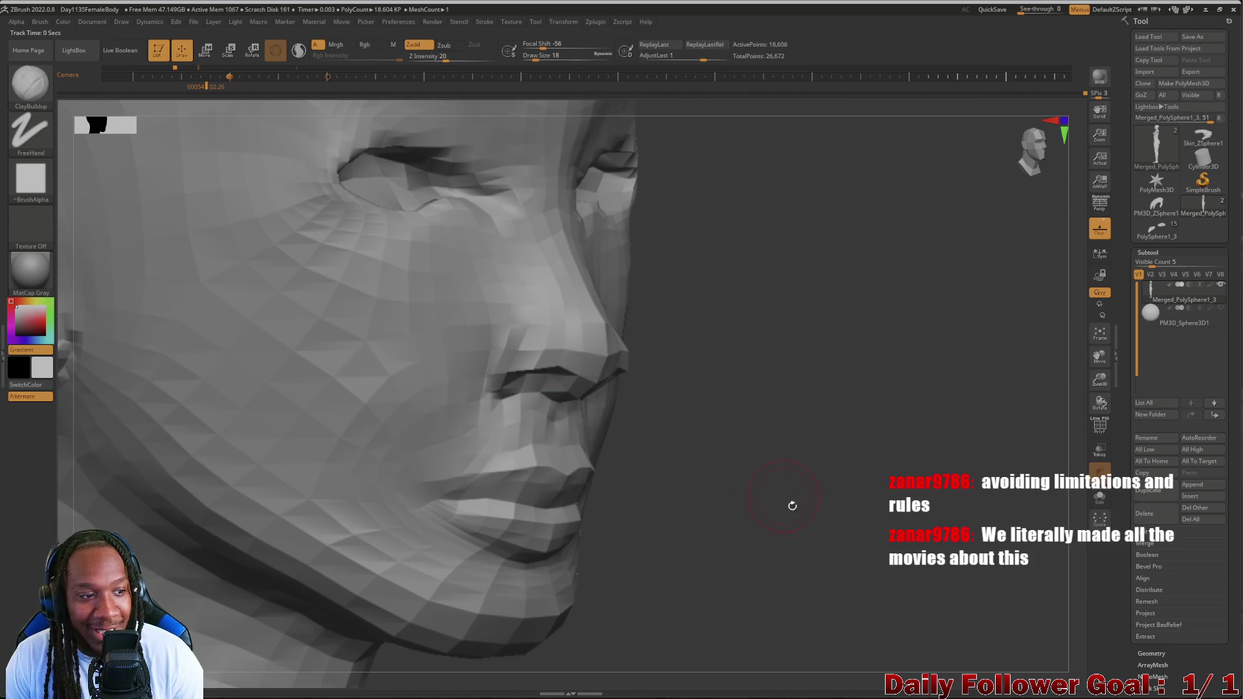
{"action": "mouse_move", "coordinate": [792, 506]}
{"action": "left_mouse_down"}
{"action": "mouse_move", "coordinate": [283, 450]}
{"action": "mouse_move", "coordinate": [471, 380]}
{"action": "mouse_move", "coordinate": [508, 347]}
{"action": "left_mouse_up"}
- Smooth the lower face, checking it from front and side views
{"action": "key", "text": "shift"}
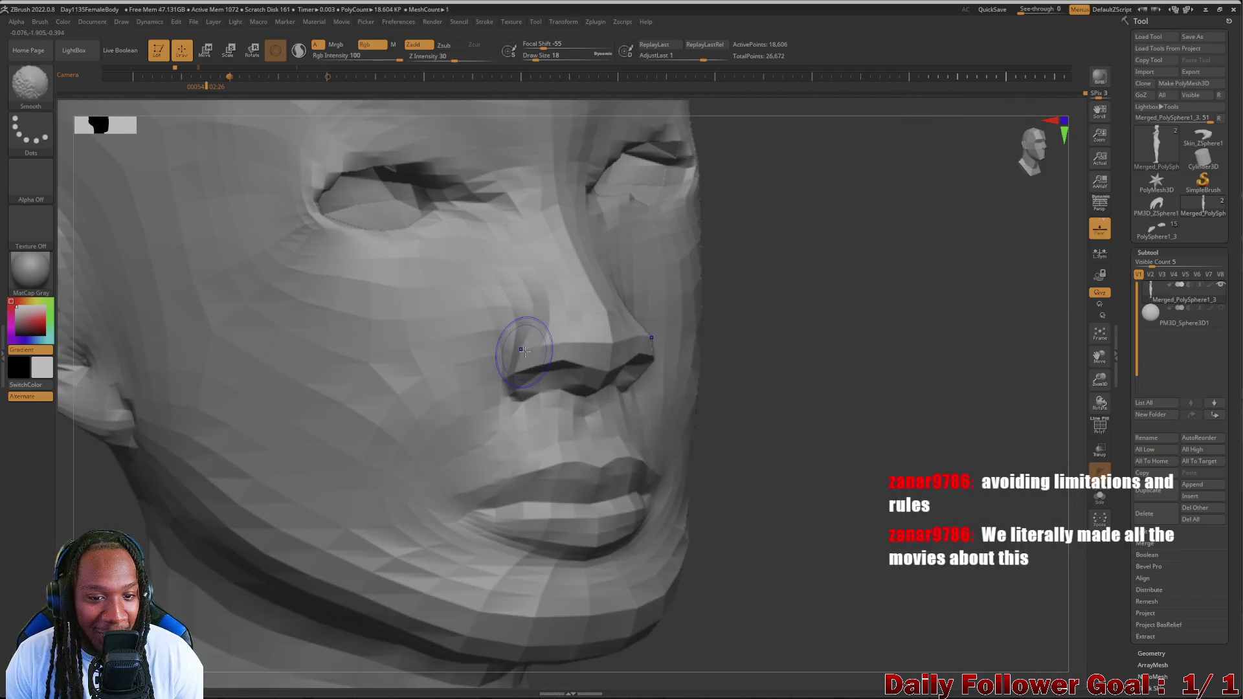
{"action": "mouse_move", "coordinate": [65, 454]}
{"action": "left_mouse_down"}
{"action": "mouse_move", "coordinate": [156, 499]}
{"action": "mouse_move", "coordinate": [153, 513]}
{"action": "mouse_move", "coordinate": [195, 347]}
{"action": "mouse_move", "coordinate": [416, 388]}
{"action": "left_mouse_up"}
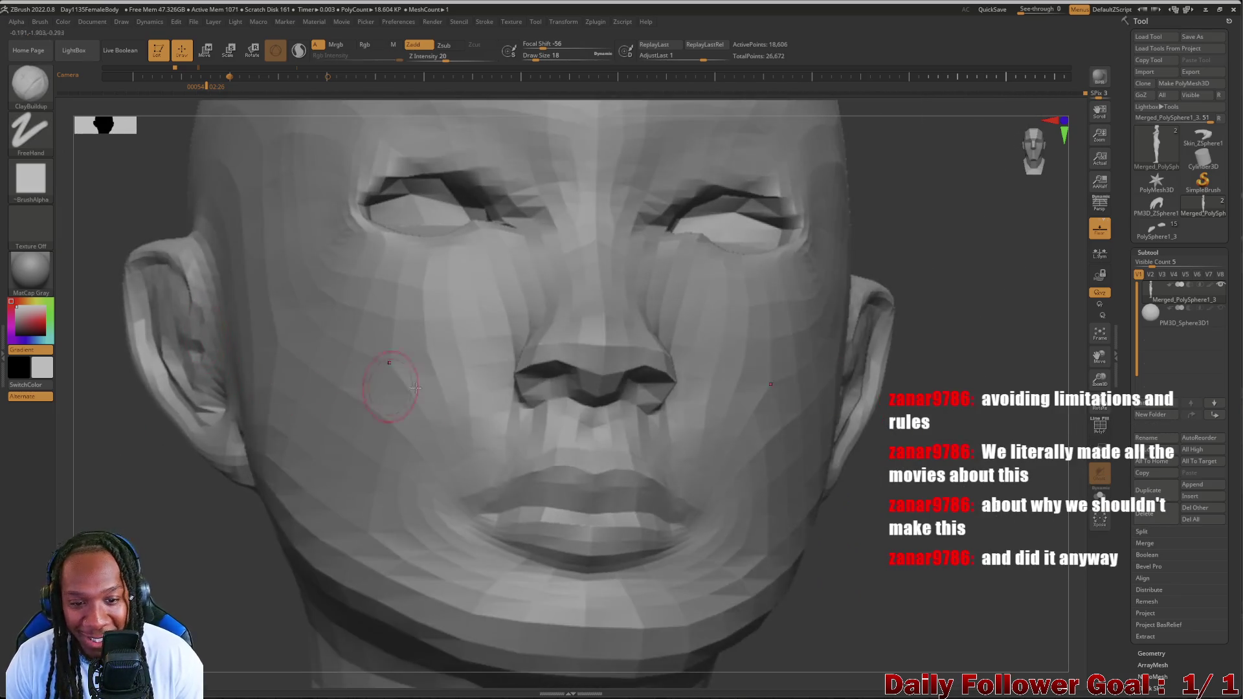
{"action": "mouse_move", "coordinate": [156, 512]}
{"action": "left_mouse_down"}
{"action": "mouse_move", "coordinate": [195, 531]}
{"action": "mouse_move", "coordinate": [130, 538]}
{"action": "mouse_move", "coordinate": [208, 550]}
{"action": "left_mouse_up"}
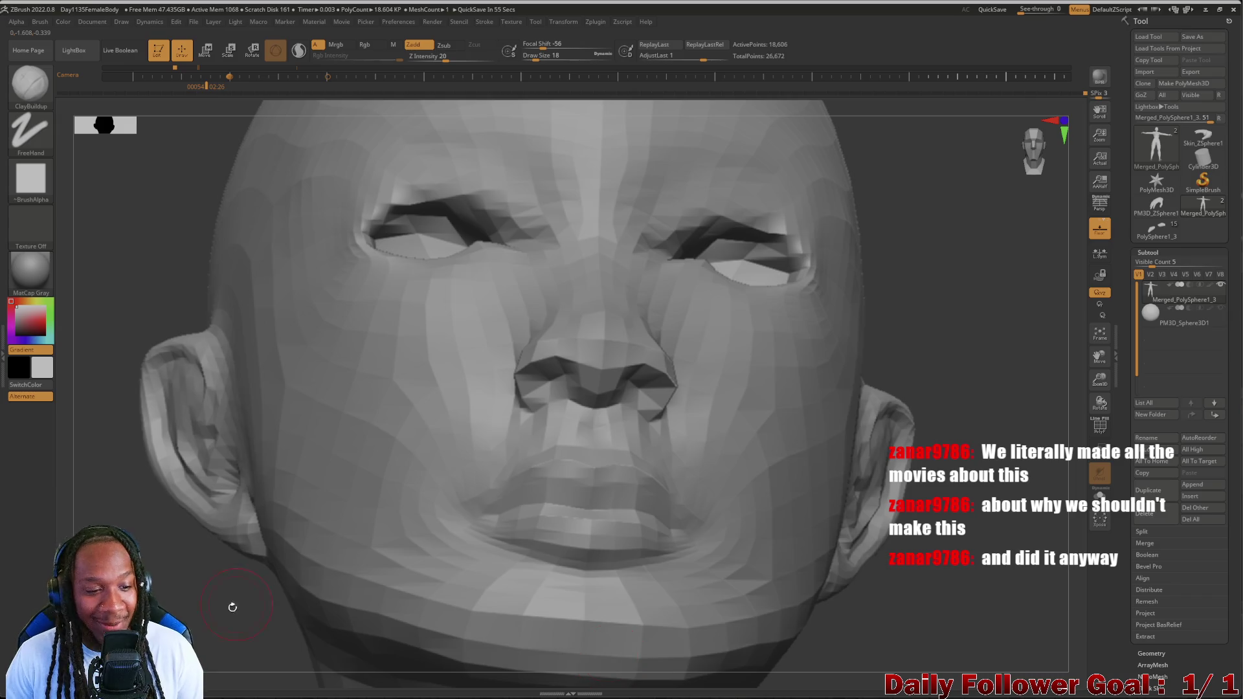
{"action": "mouse_move", "coordinate": [232, 607]}
{"action": "left_mouse_down"}
{"action": "mouse_move", "coordinate": [167, 570]}
{"action": "mouse_move", "coordinate": [175, 460]}
{"action": "mouse_move", "coordinate": [192, 460]}
{"action": "mouse_move", "coordinate": [193, 582]}
{"action": "left_mouse_up"}
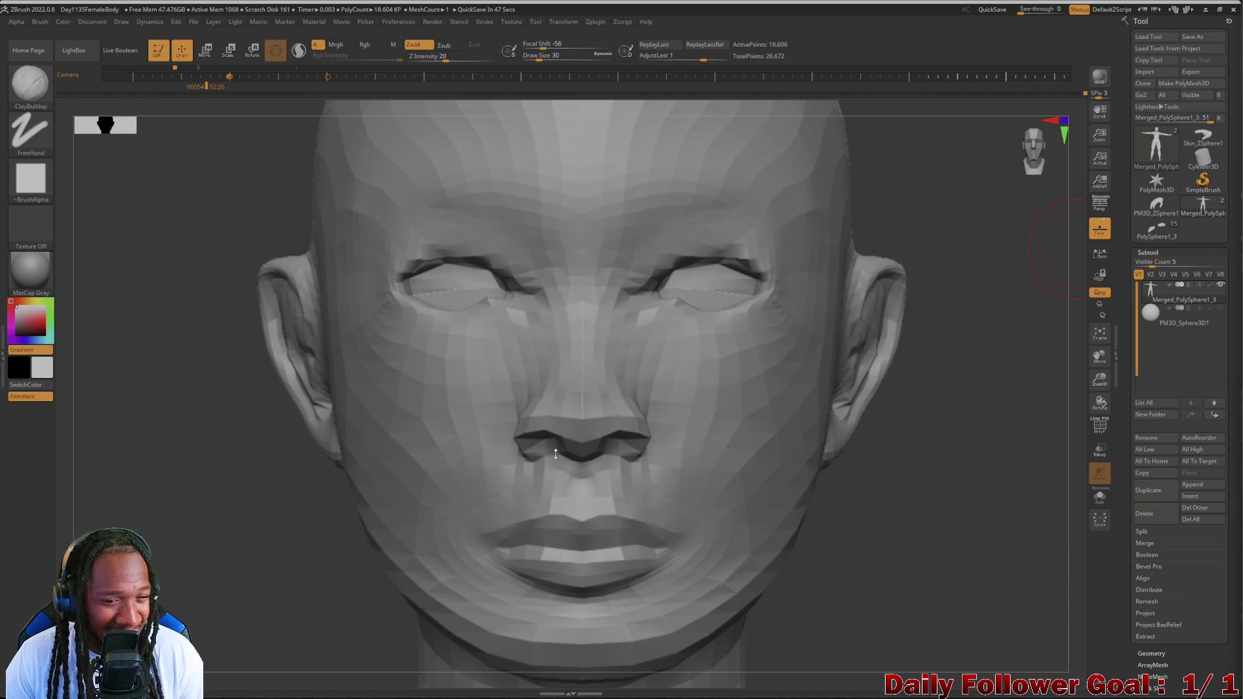
- Smooth the sides of the nose bridge, then return to ClayBuildup in front view
{"action": "mouse_move", "coordinate": [442, 467]}
{"action": "right_mouse_down"}
{"action": "mouse_move", "coordinate": [493, 473]}
{"action": "mouse_move", "coordinate": [375, 459]}
{"action": "right_mouse_up"}
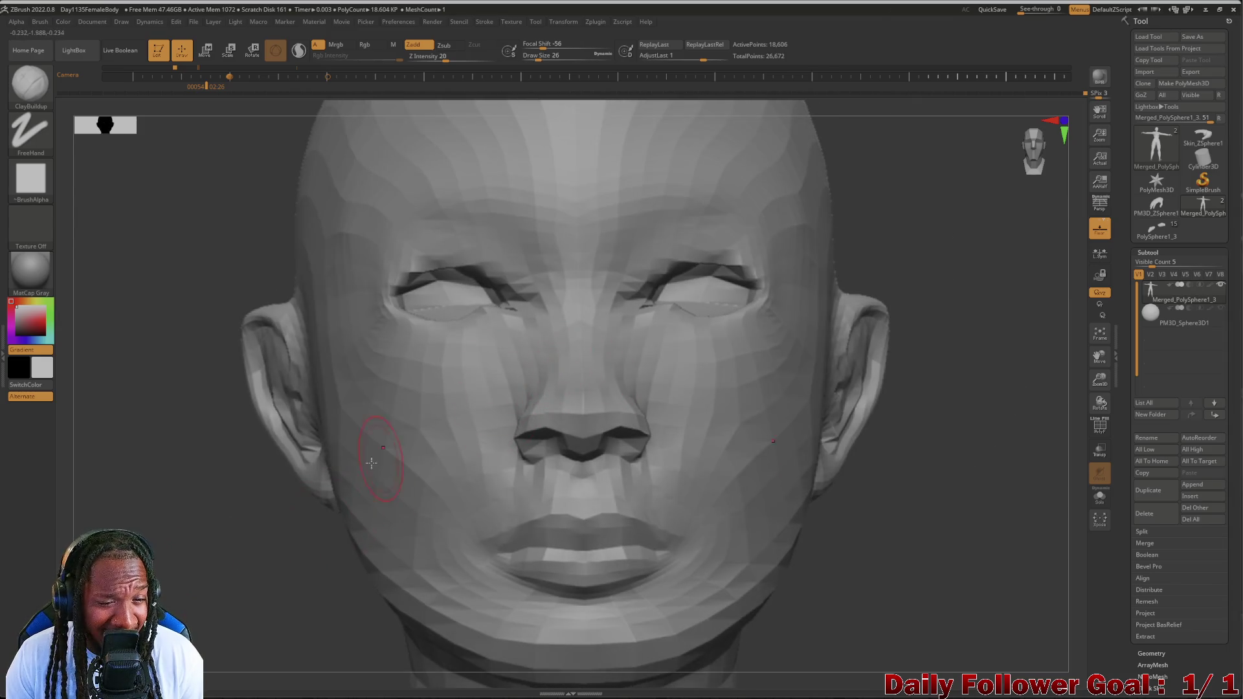
{"action": "mouse_move", "coordinate": [193, 559]}
{"action": "right_mouse_down"}
{"action": "mouse_move", "coordinate": [167, 546]}
{"action": "mouse_move", "coordinate": [361, 472]}
{"action": "right_mouse_up"}
{"action": "key", "text": "shift"}
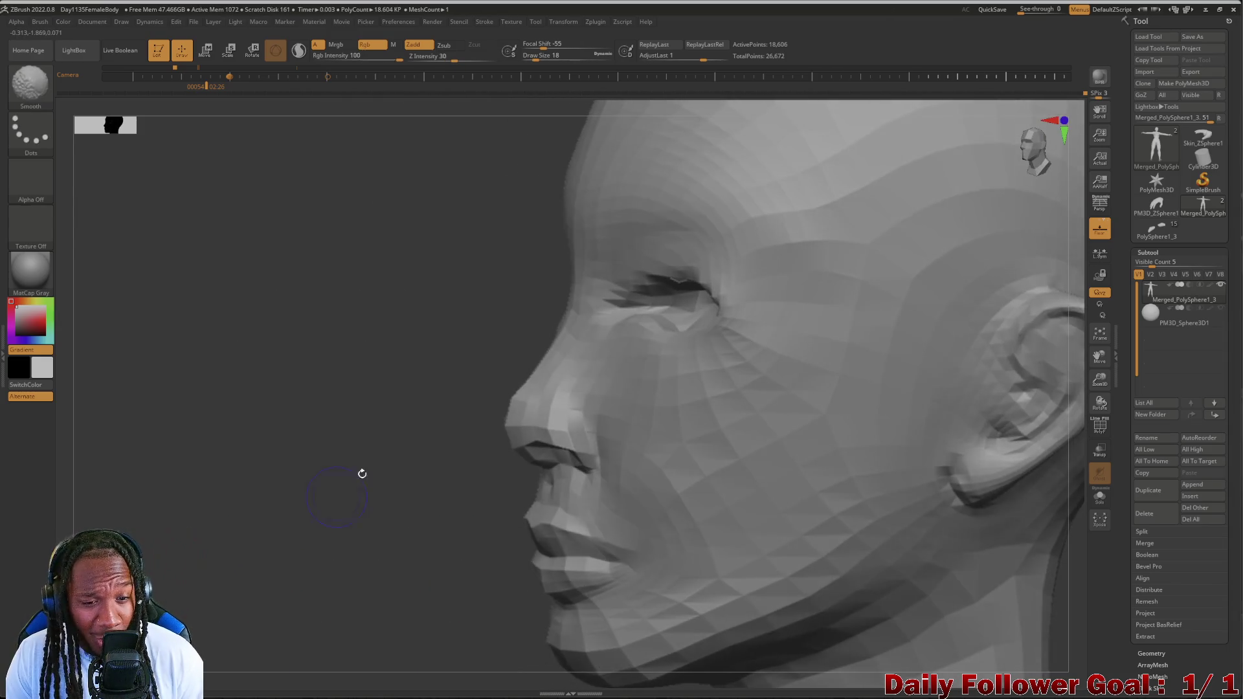
{"action": "mouse_move", "coordinate": [506, 403]}
{"action": "right_mouse_down"}
{"action": "mouse_move", "coordinate": [375, 444]}
{"action": "mouse_move", "coordinate": [389, 447]}
{"action": "right_mouse_up"}
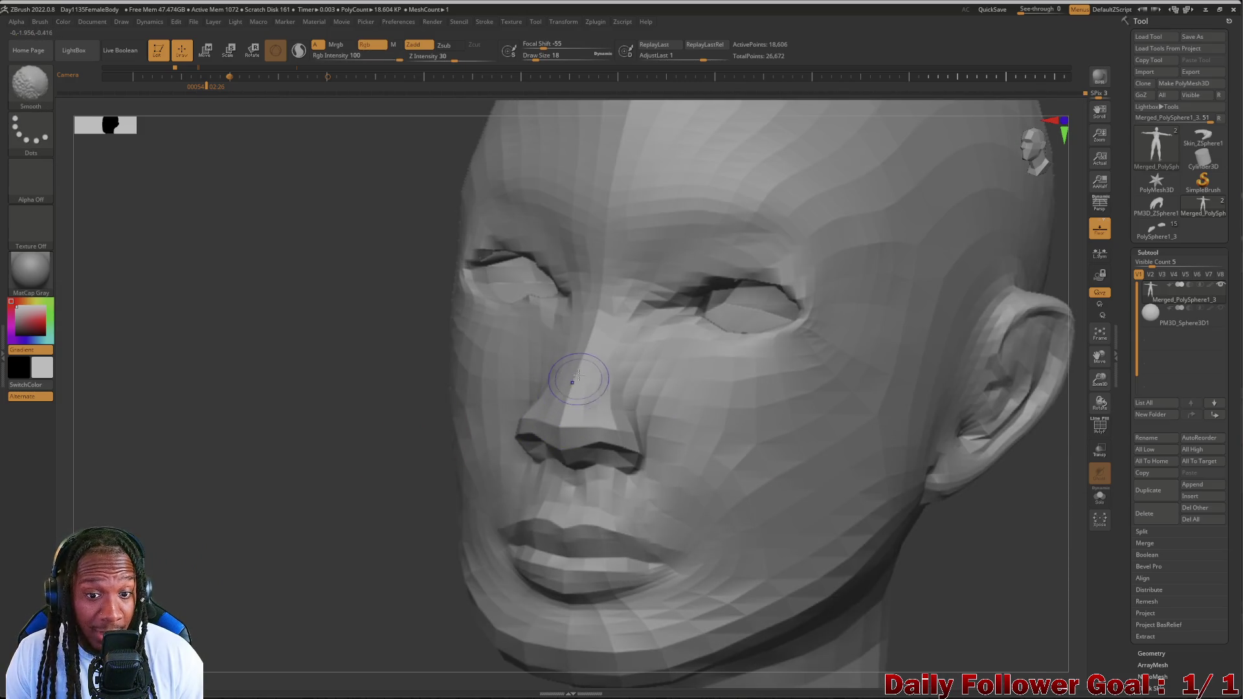
{"action": "key", "text": "shift"}
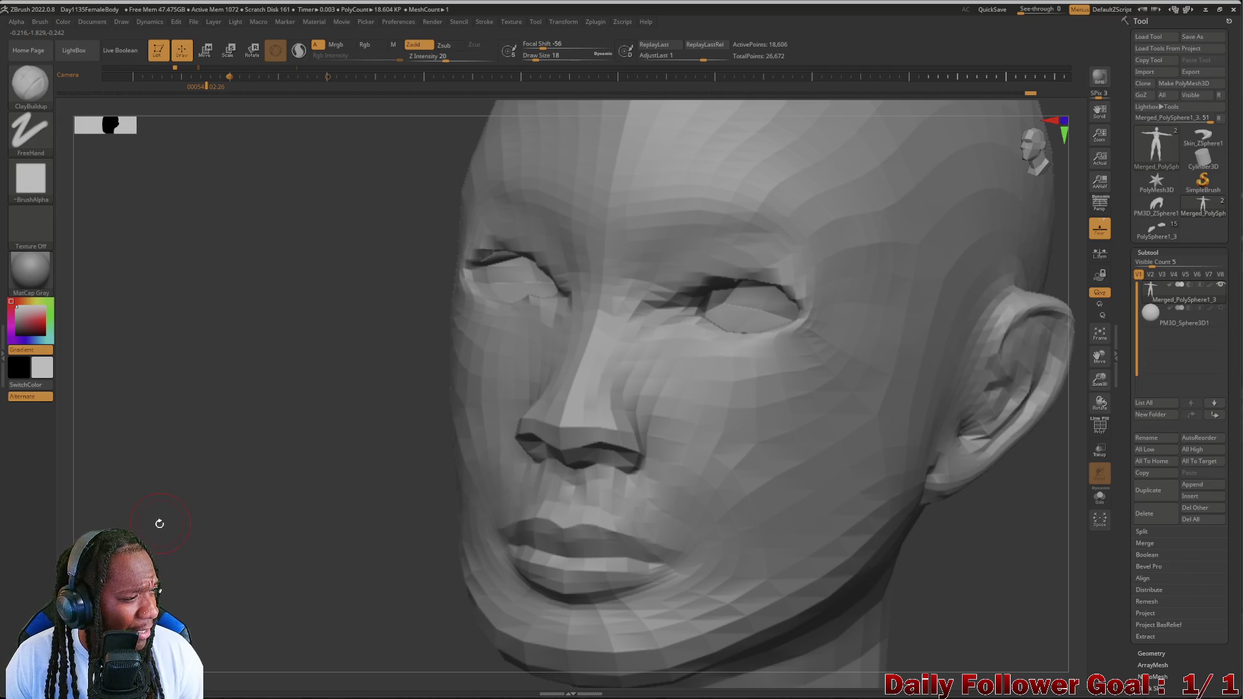
{"action": "mouse_move", "coordinate": [138, 533]}
{"action": "left_mouse_down"}
{"action": "mouse_move", "coordinate": [147, 522]}
{"action": "mouse_move", "coordinate": [72, 526]}
{"action": "mouse_move", "coordinate": [104, 526]}
{"action": "left_mouse_up"}
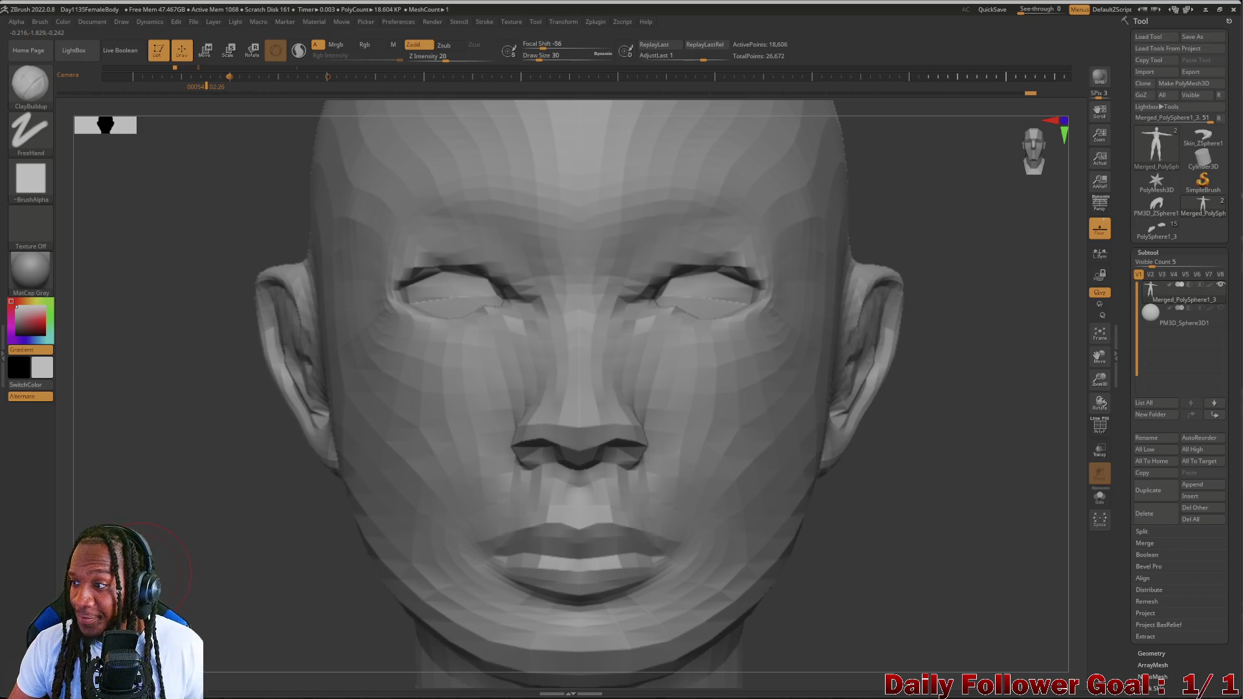
- Make the PM3D_Sphere3D1 eyeball subtool visible and turn to a left-facing profile
{"action": "left_click", "coordinate": [1221, 309]}
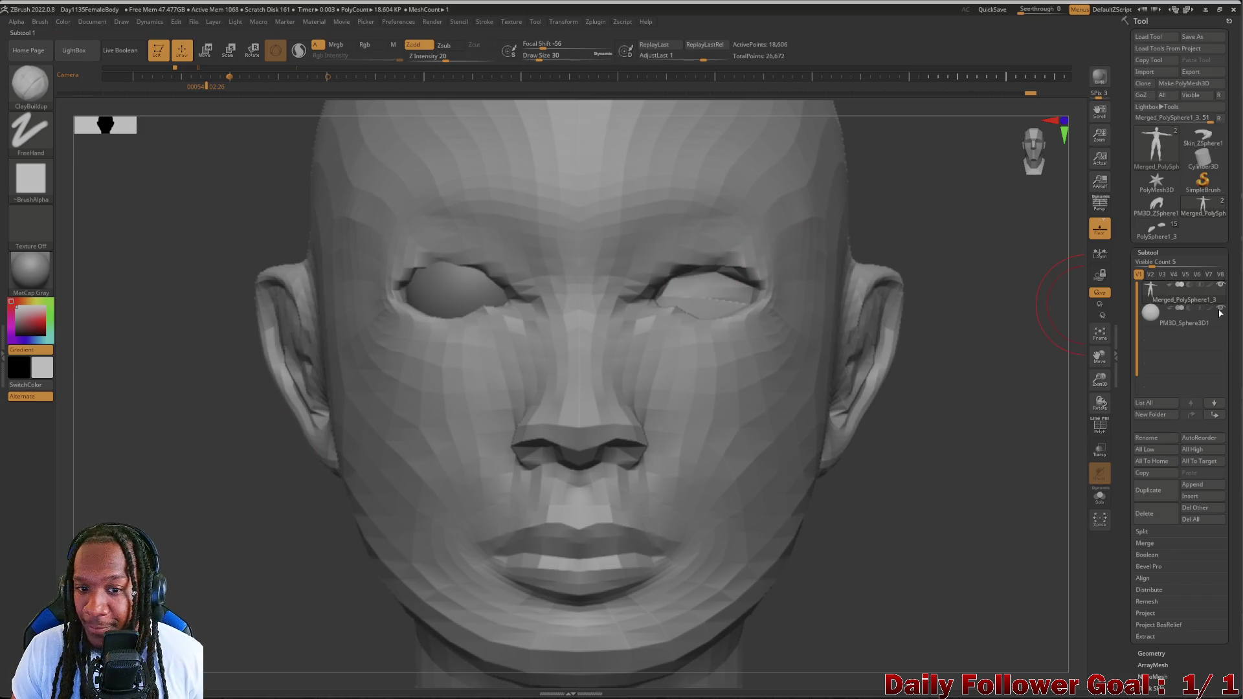
{"action": "left_click_drag", "start_coordinate": [214, 496], "coordinate": [187, 495]}
{"action": "mouse_move", "coordinate": [222, 499]}
{"action": "left_mouse_down"}
{"action": "mouse_move", "coordinate": [149, 489]}
{"action": "mouse_move", "coordinate": [183, 522]}
{"action": "mouse_move", "coordinate": [266, 521]}
{"action": "left_mouse_up"}
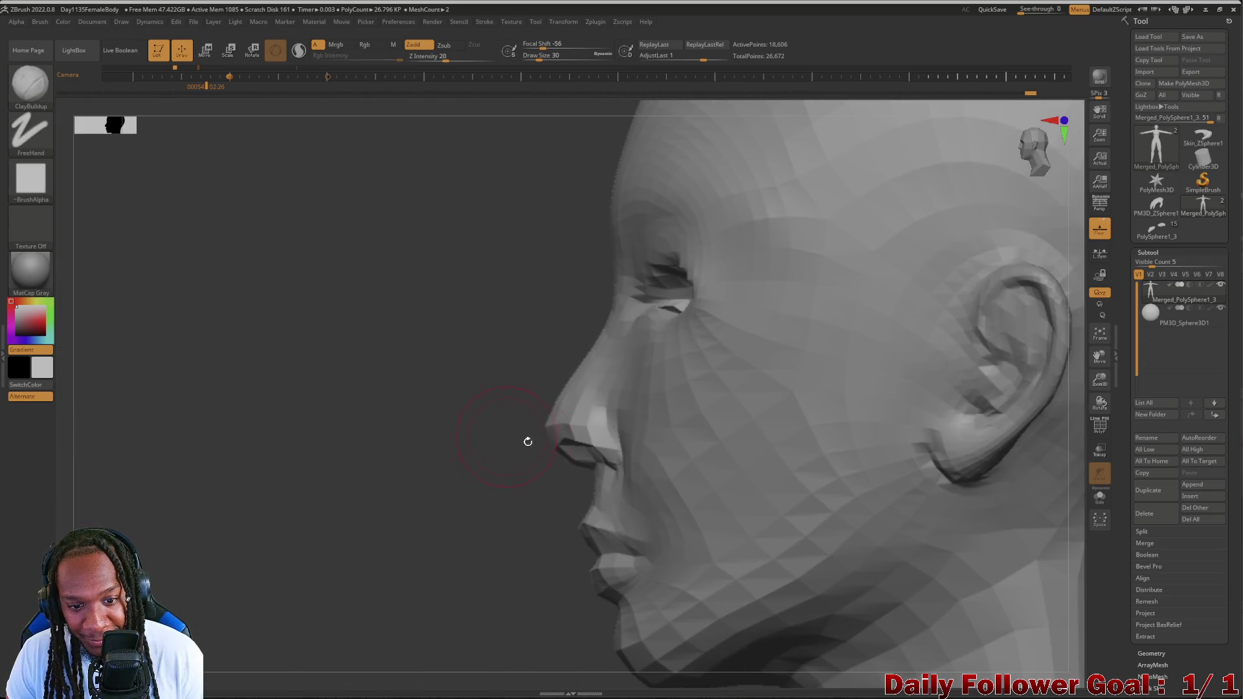
- Shrink the brush and build up a little clay on the nose tip
{"action": "key", "text": "bracketleft"}
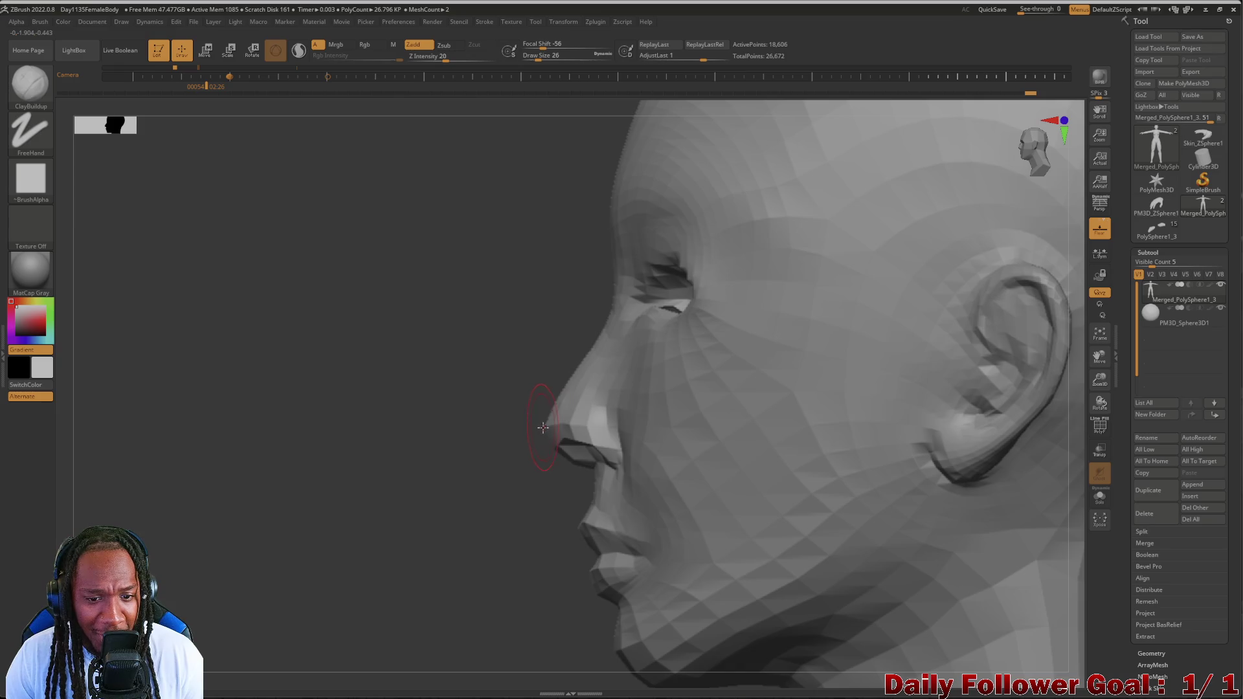
{"action": "mouse_move", "coordinate": [490, 443]}
{"action": "left_mouse_down"}
{"action": "mouse_move", "coordinate": [456, 467]}
{"action": "mouse_move", "coordinate": [441, 458]}
{"action": "left_mouse_up"}
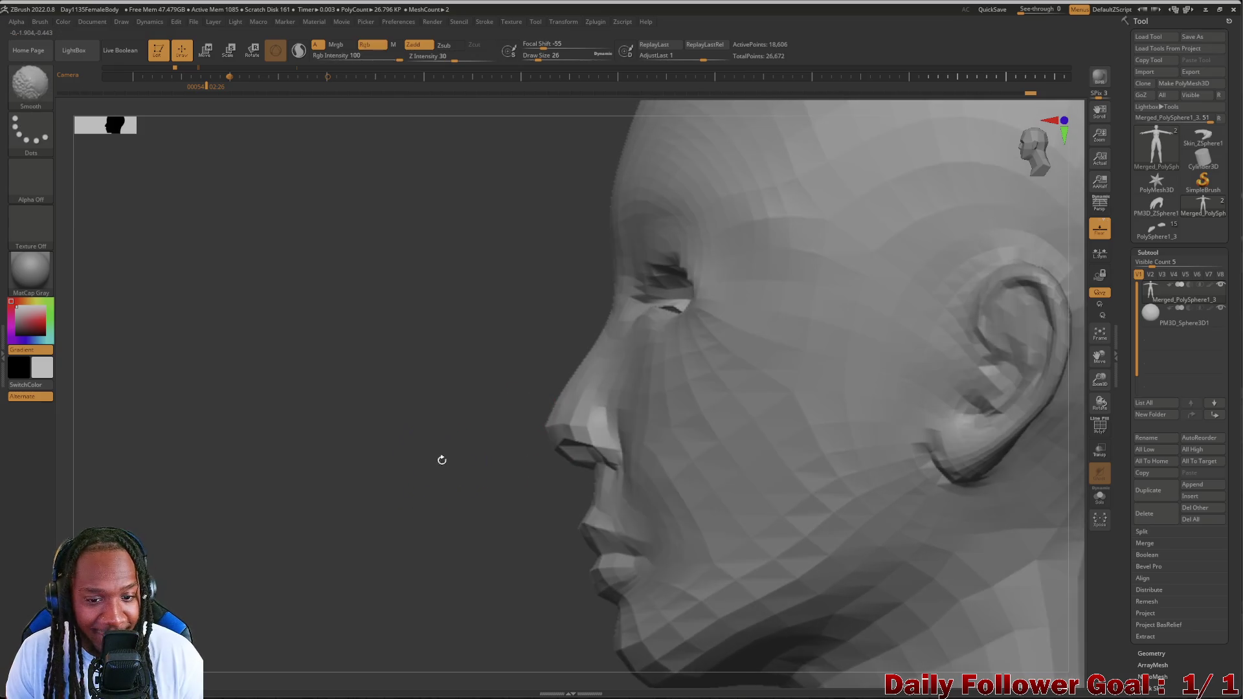
{"action": "left_click_drag", "start_coordinate": [544, 425], "coordinate": [544, 427]}
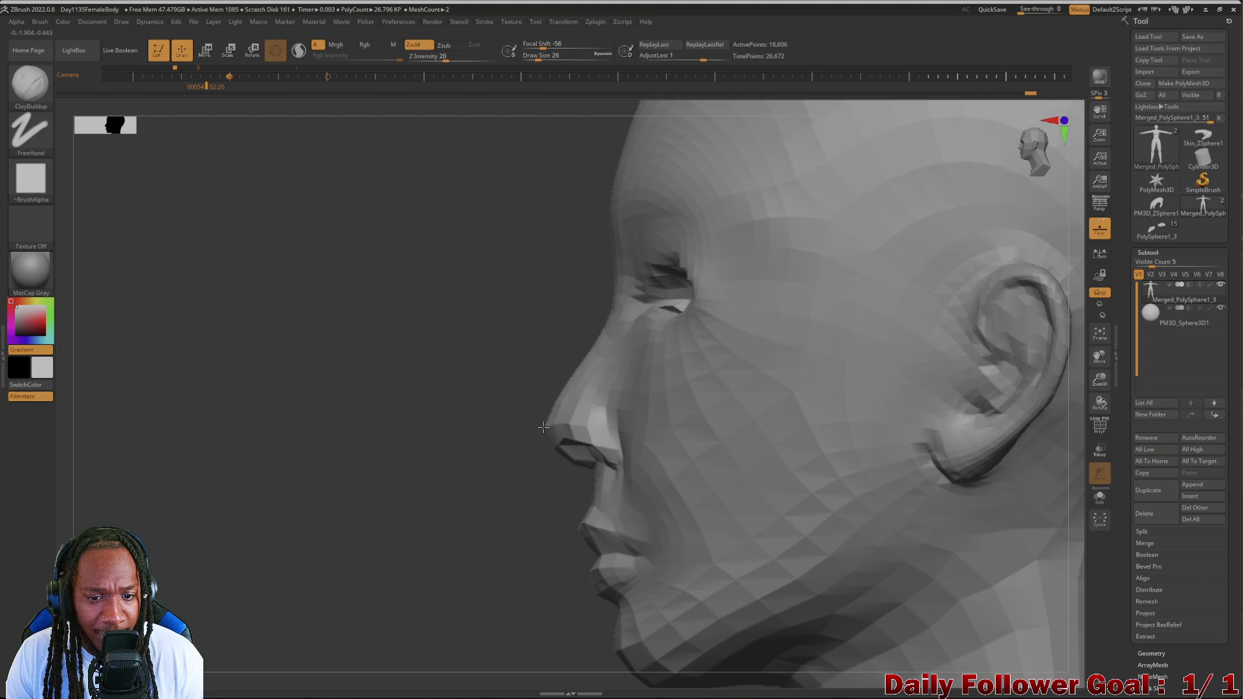
{"action": "mouse_move", "coordinate": [461, 450]}
{"action": "left_mouse_down"}
{"action": "mouse_move", "coordinate": [239, 508]}
{"action": "mouse_move", "coordinate": [129, 324]}
{"action": "left_mouse_up"}
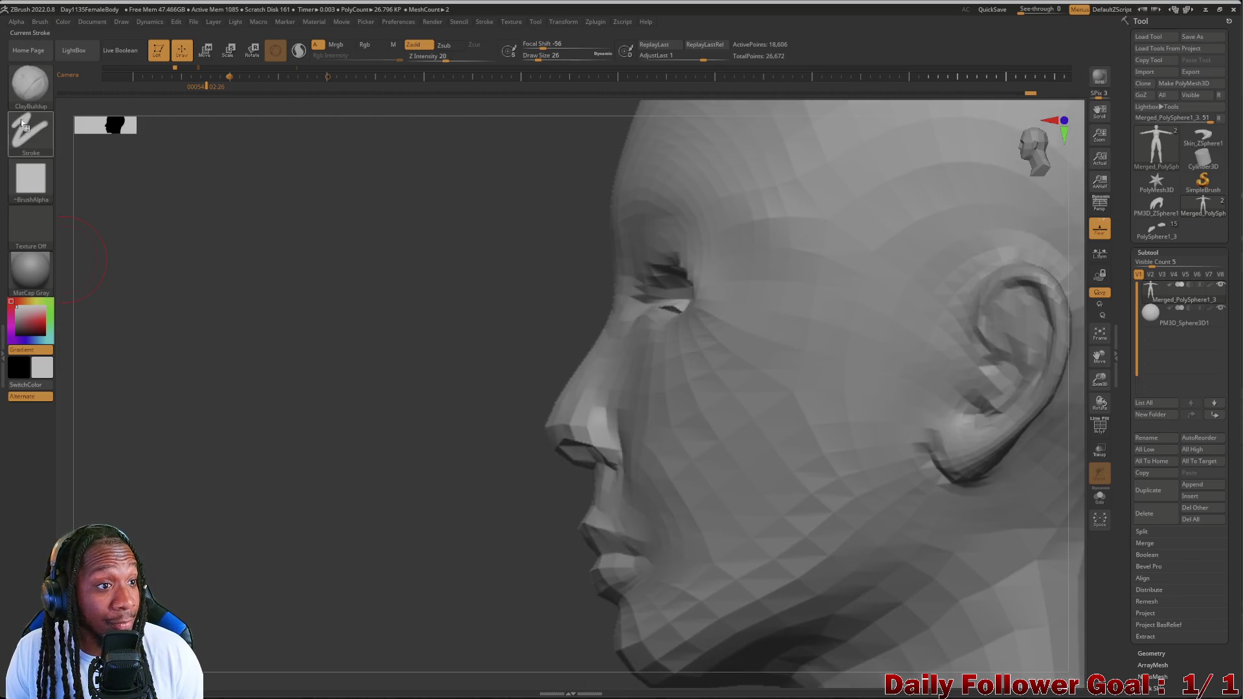
{"action": "left_click", "coordinate": [30, 85]}
- With Move Topological, shape the nose bridge and tip profile from both sides
{"action": "left_click", "coordinate": [318, 97]}
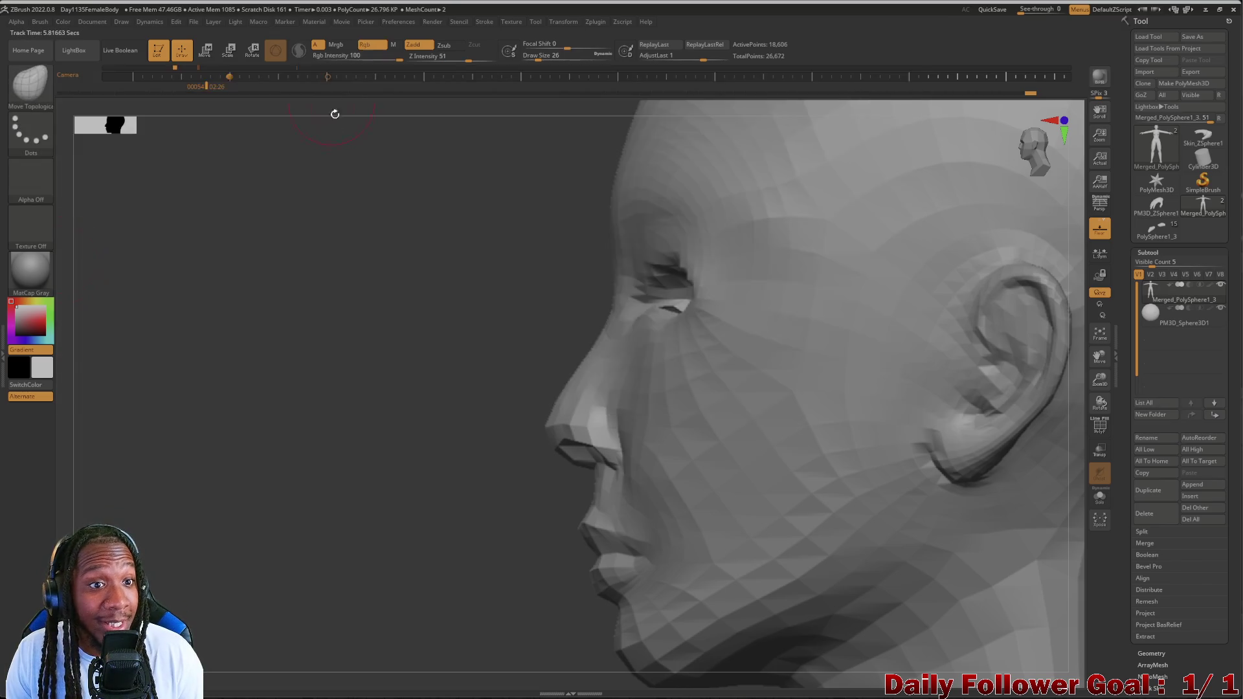
{"action": "mouse_move", "coordinate": [362, 460]}
{"action": "left_mouse_down"}
{"action": "mouse_move", "coordinate": [438, 464]}
{"action": "mouse_move", "coordinate": [344, 445]}
{"action": "mouse_move", "coordinate": [386, 436]}
{"action": "left_mouse_up"}
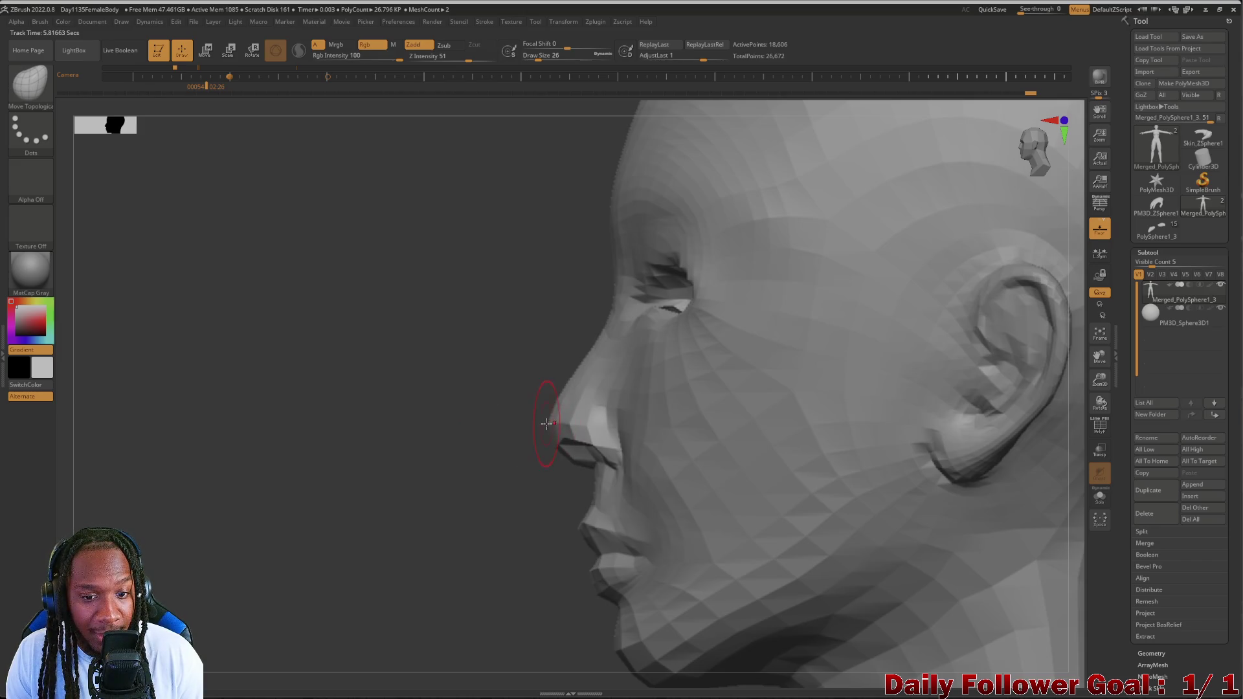
{"action": "mouse_move", "coordinate": [547, 424]}
{"action": "left_mouse_down"}
{"action": "mouse_move", "coordinate": [453, 415]}
{"action": "mouse_move", "coordinate": [512, 395]}
{"action": "mouse_move", "coordinate": [624, 444]}
{"action": "mouse_move", "coordinate": [161, 485]}
{"action": "mouse_move", "coordinate": [655, 478]}
{"action": "left_mouse_up"}
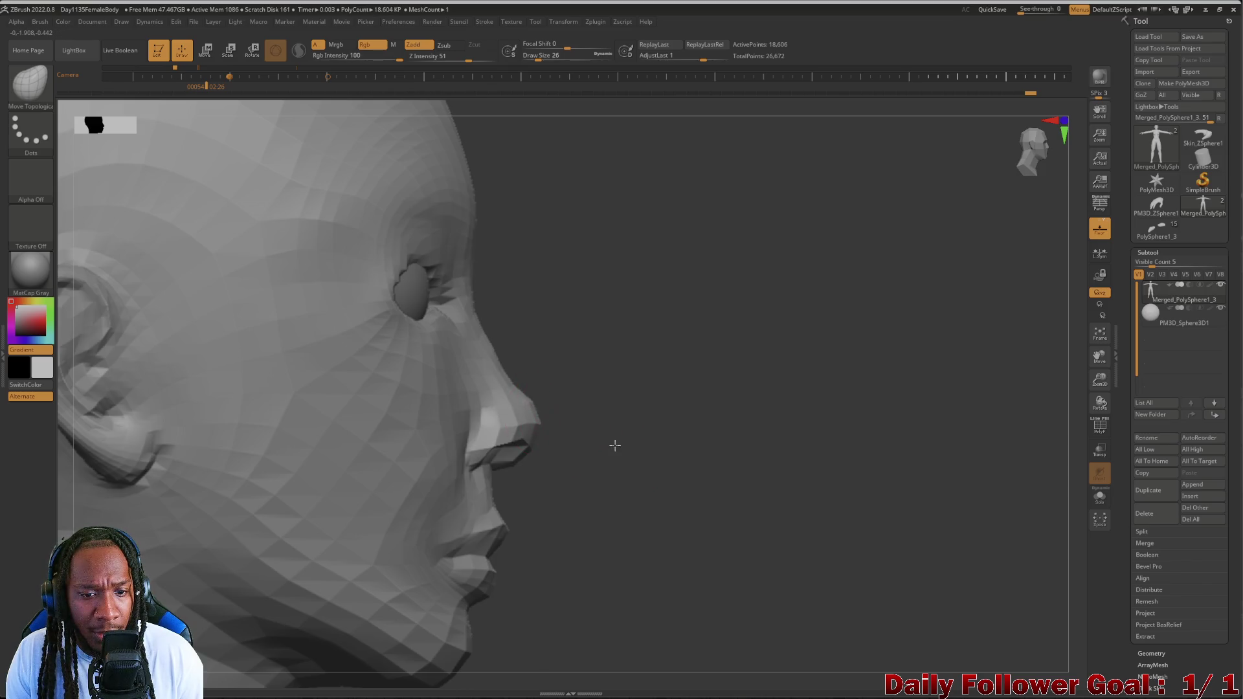
{"action": "mouse_move", "coordinate": [615, 445]}
{"action": "left_mouse_down"}
{"action": "mouse_move", "coordinate": [527, 430]}
{"action": "mouse_move", "coordinate": [297, 458]}
{"action": "mouse_move", "coordinate": [524, 424]}
{"action": "left_mouse_up"}
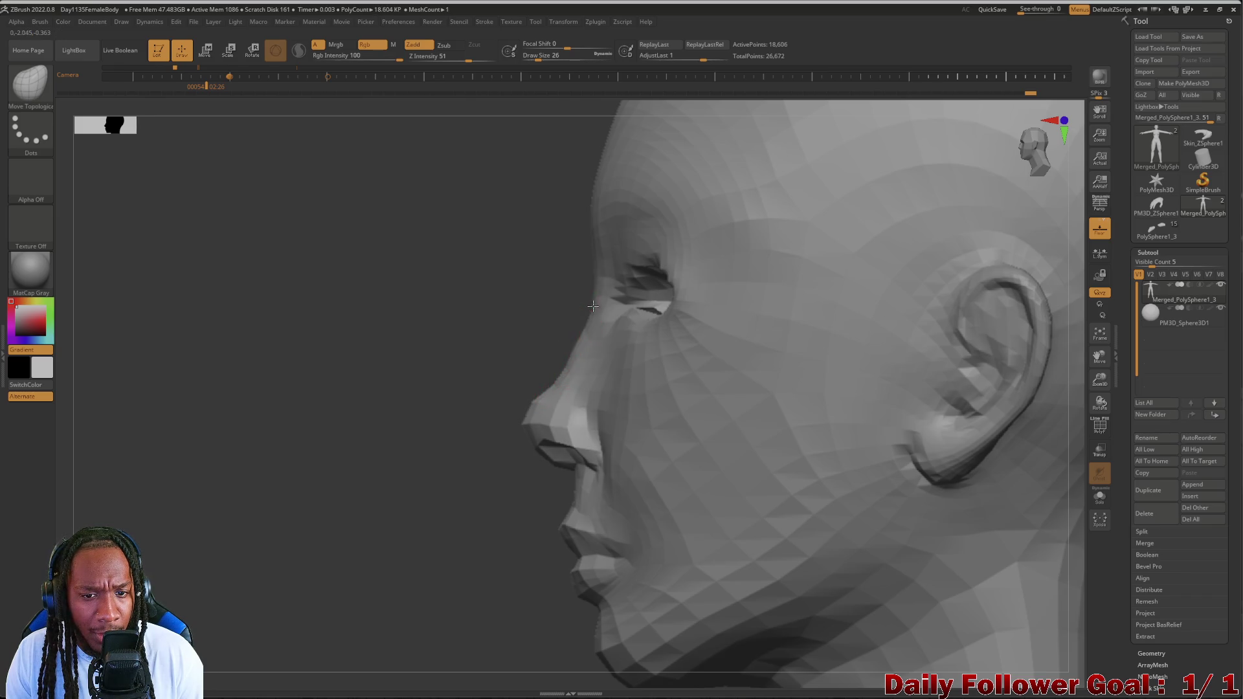
{"action": "mouse_move", "coordinate": [593, 306]}
{"action": "left_mouse_down"}
{"action": "mouse_move", "coordinate": [313, 430]}
{"action": "mouse_move", "coordinate": [189, 519]}
{"action": "mouse_move", "coordinate": [157, 488]}
{"action": "mouse_move", "coordinate": [218, 516]}
{"action": "mouse_move", "coordinate": [183, 436]}
{"action": "mouse_move", "coordinate": [250, 453]}
{"action": "mouse_move", "coordinate": [184, 588]}
{"action": "mouse_move", "coordinate": [205, 292]}
{"action": "mouse_move", "coordinate": [186, 200]}
{"action": "mouse_move", "coordinate": [304, 525]}
{"action": "mouse_move", "coordinate": [305, 458]}
{"action": "mouse_move", "coordinate": [283, 524]}
{"action": "mouse_move", "coordinate": [317, 518]}
{"action": "mouse_move", "coordinate": [264, 527]}
{"action": "mouse_move", "coordinate": [388, 516]}
{"action": "mouse_move", "coordinate": [246, 531]}
{"action": "mouse_move", "coordinate": [281, 475]}
{"action": "mouse_move", "coordinate": [296, 502]}
{"action": "mouse_move", "coordinate": [255, 272]}
{"action": "mouse_move", "coordinate": [239, 464]}
{"action": "mouse_move", "coordinate": [269, 477]}
{"action": "mouse_move", "coordinate": [216, 495]}
{"action": "mouse_move", "coordinate": [245, 522]}
{"action": "mouse_move", "coordinate": [159, 546]}
{"action": "mouse_move", "coordinate": [217, 566]}
{"action": "mouse_move", "coordinate": [314, 538]}
{"action": "mouse_move", "coordinate": [272, 508]}
{"action": "mouse_move", "coordinate": [250, 583]}
{"action": "mouse_move", "coordinate": [197, 563]}
{"action": "mouse_move", "coordinate": [255, 552]}
{"action": "mouse_move", "coordinate": [153, 549]}
{"action": "mouse_move", "coordinate": [179, 595]}
{"action": "left_mouse_up"}
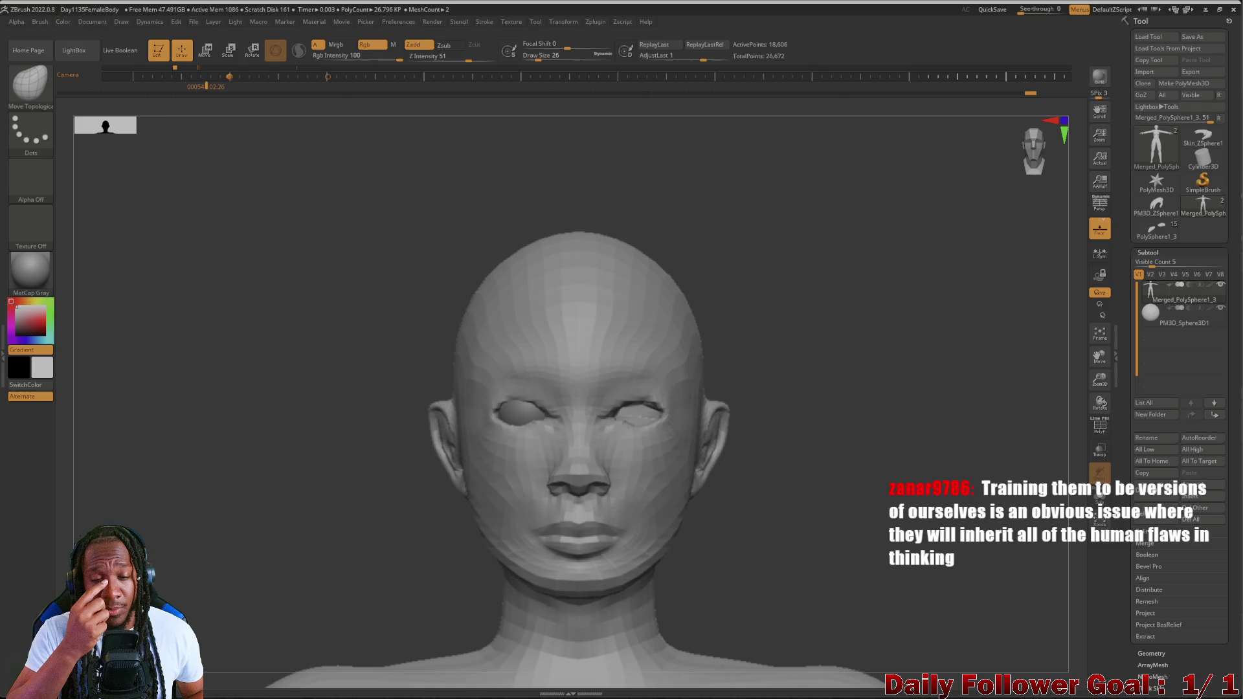